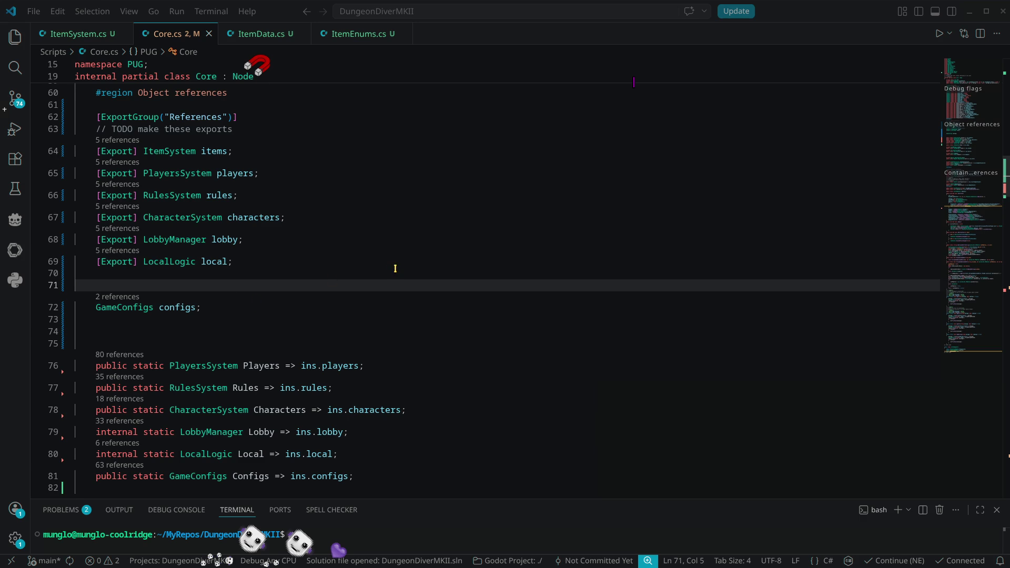
Scroll through Core.cs and view the ItemSystem and PlayersSystem class definitions
scroll(390, 269, down, 3)
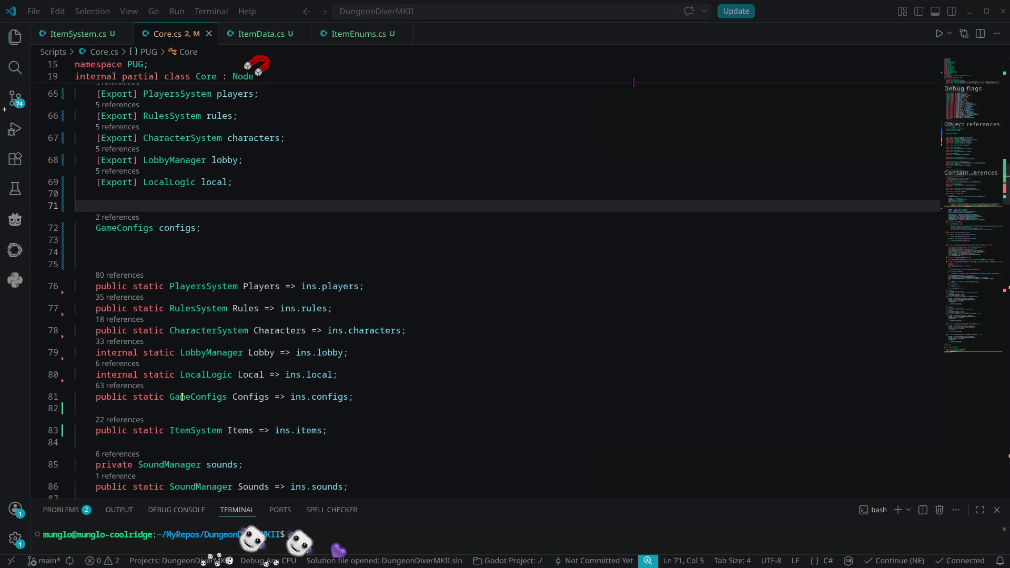
scroll(273, 430, down, 8)
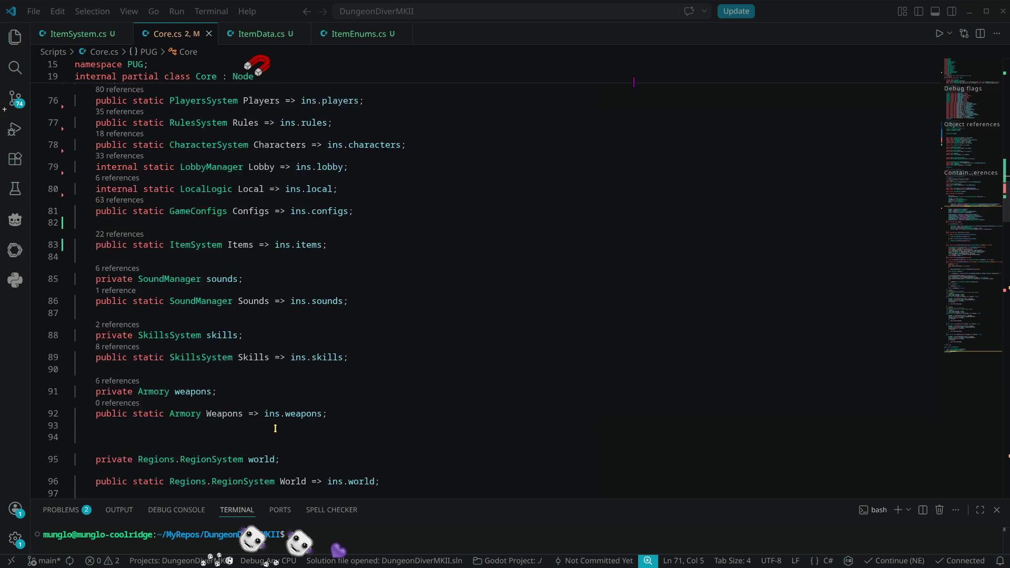
scroll(389, 337, up, 12)
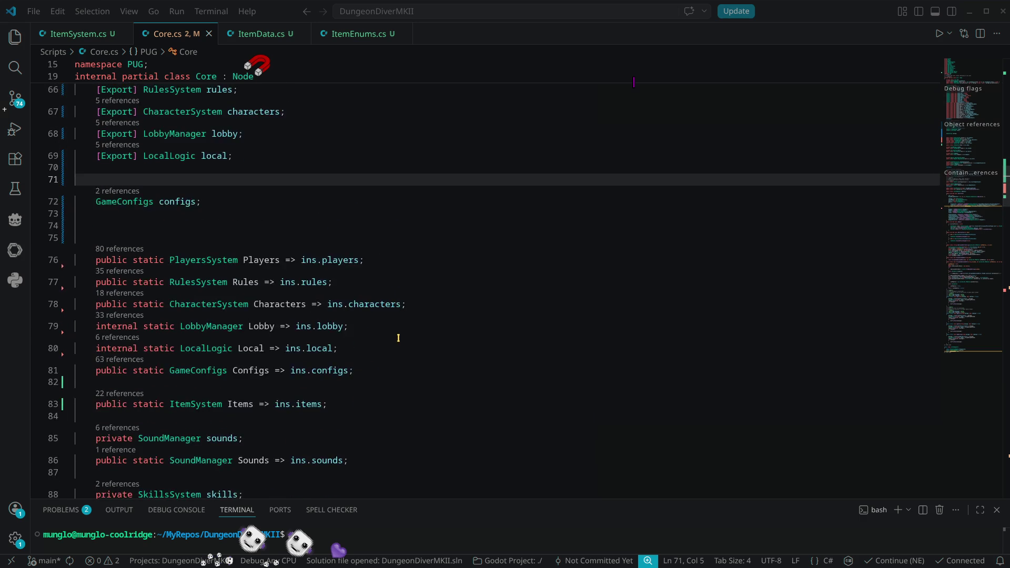
click(169, 204)
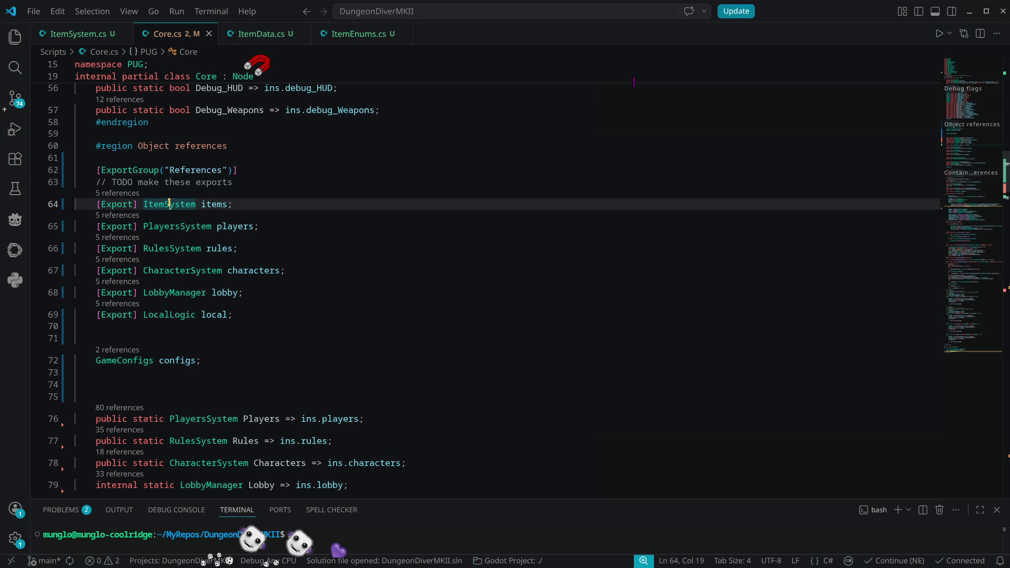
click(189, 227)
ctrl+click(189, 227)
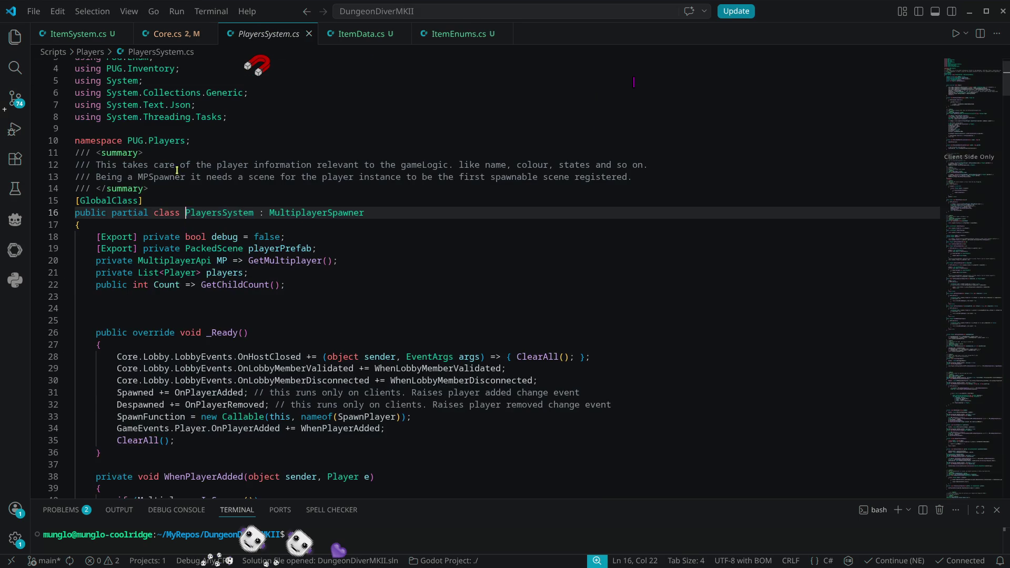
click(146, 34)
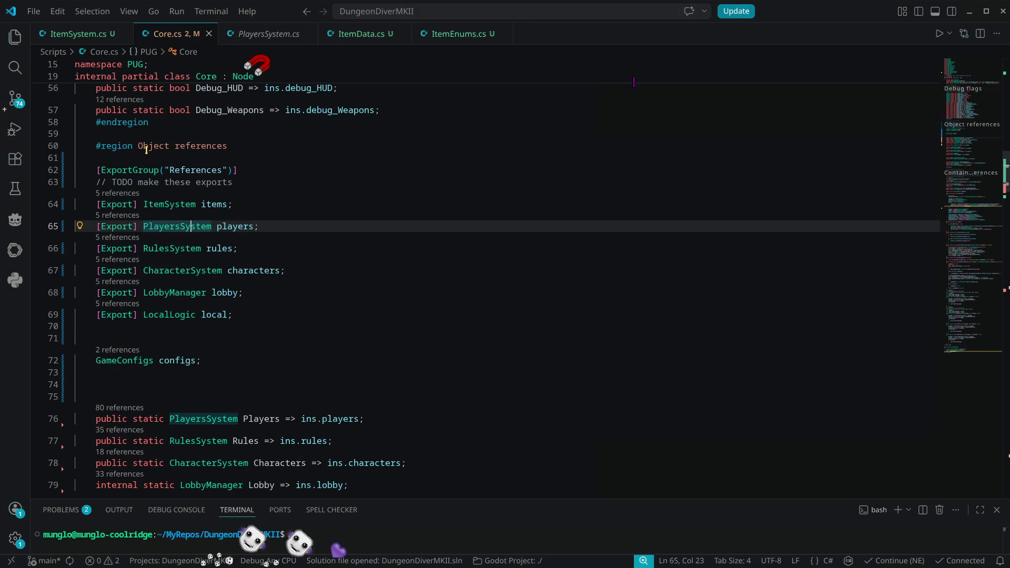
View the RulesSystem, CharacterSystem, LobbyManager and LocalLogic definitions, returning to Core.cs between each
ctrl+click(158, 249)
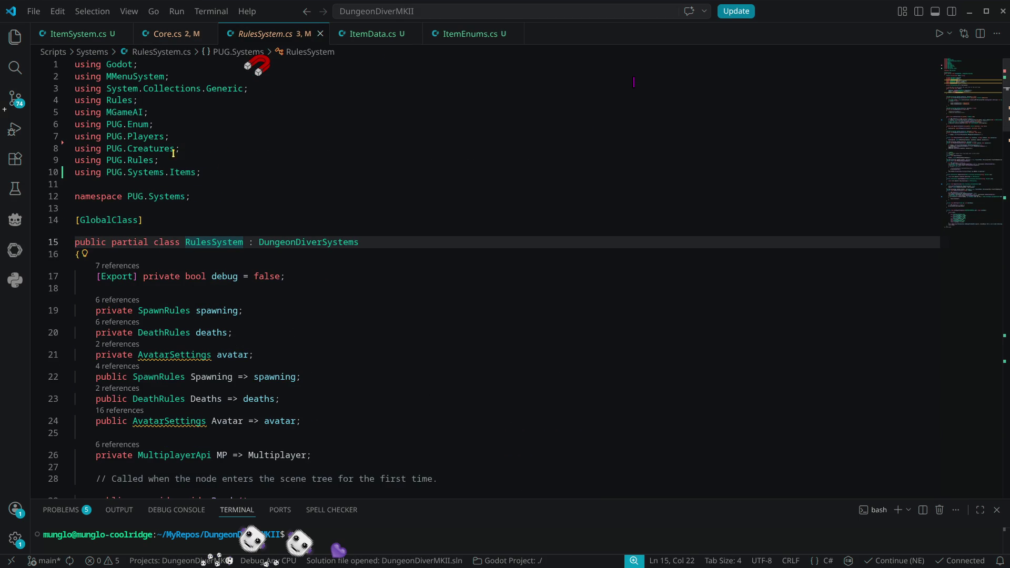
click(158, 34)
ctrl+click(160, 271)
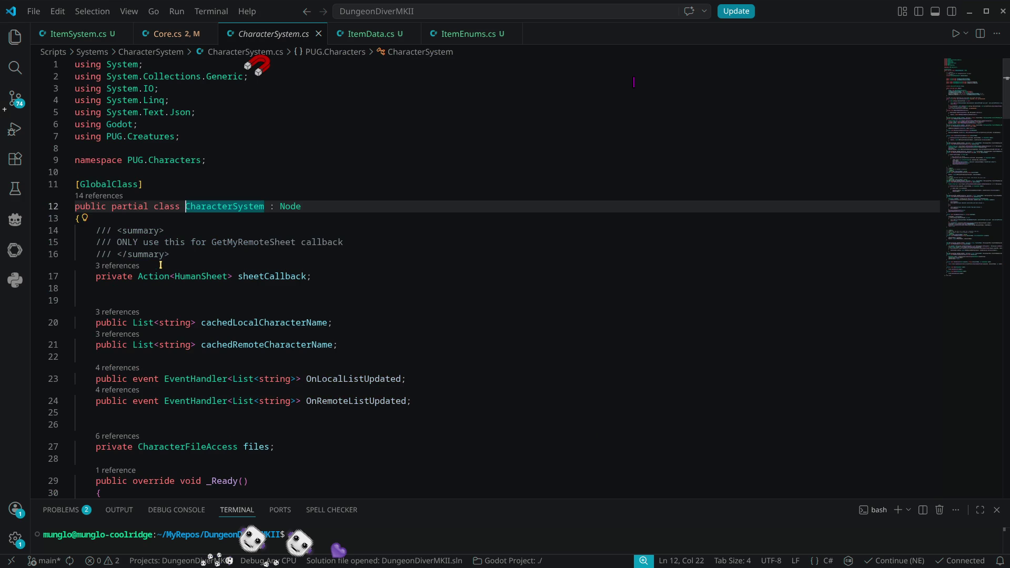
click(185, 34)
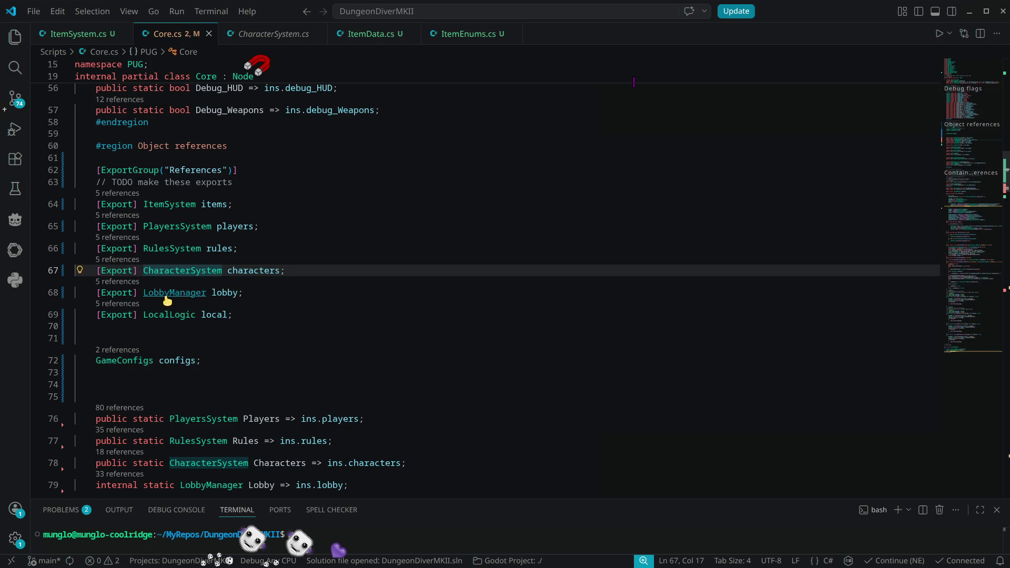
ctrl+click(173, 292)
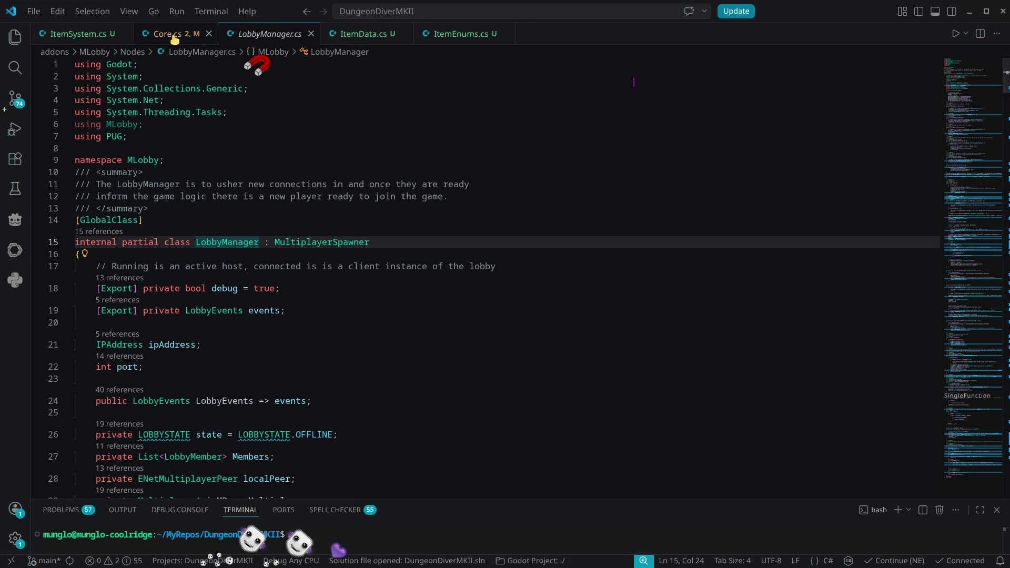
click(173, 33)
ctrl+click(175, 318)
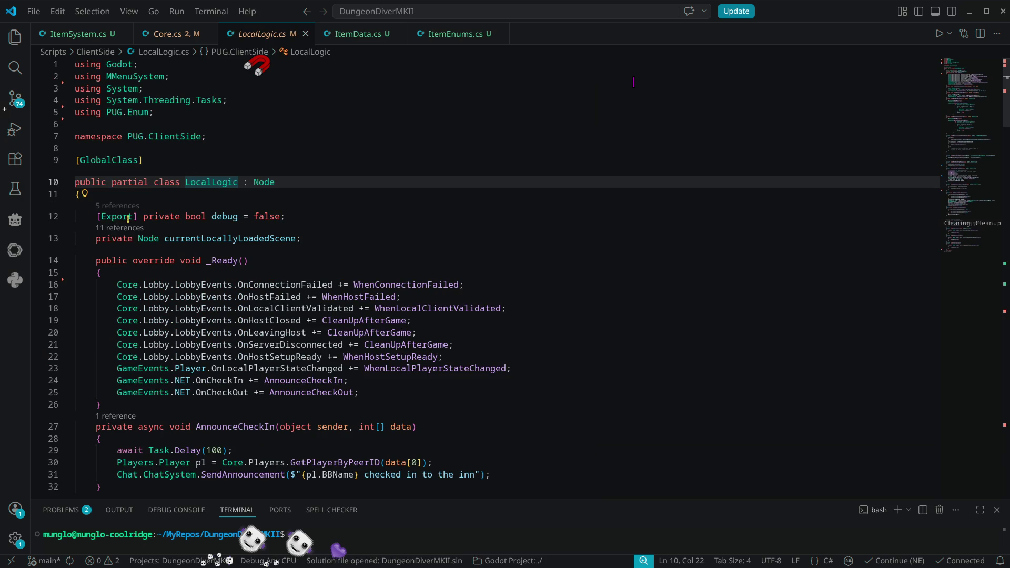
Close the LocalLogic.cs, ItemData.cs and ItemEnums.cs tabs and minimize VS Code
middle_click(280, 35)
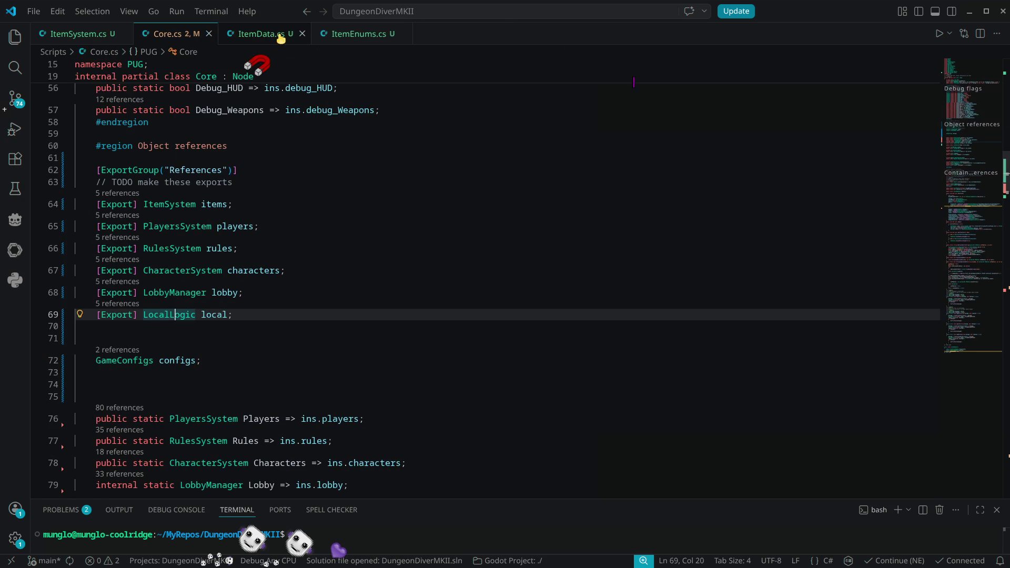
middle_click(280, 35)
middle_click(280, 35)
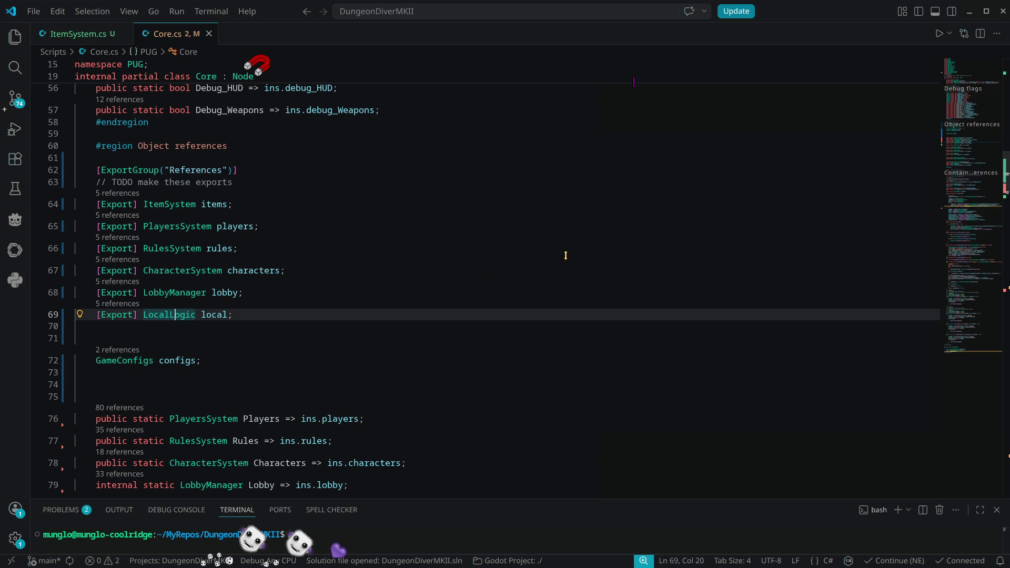
click(969, 11)
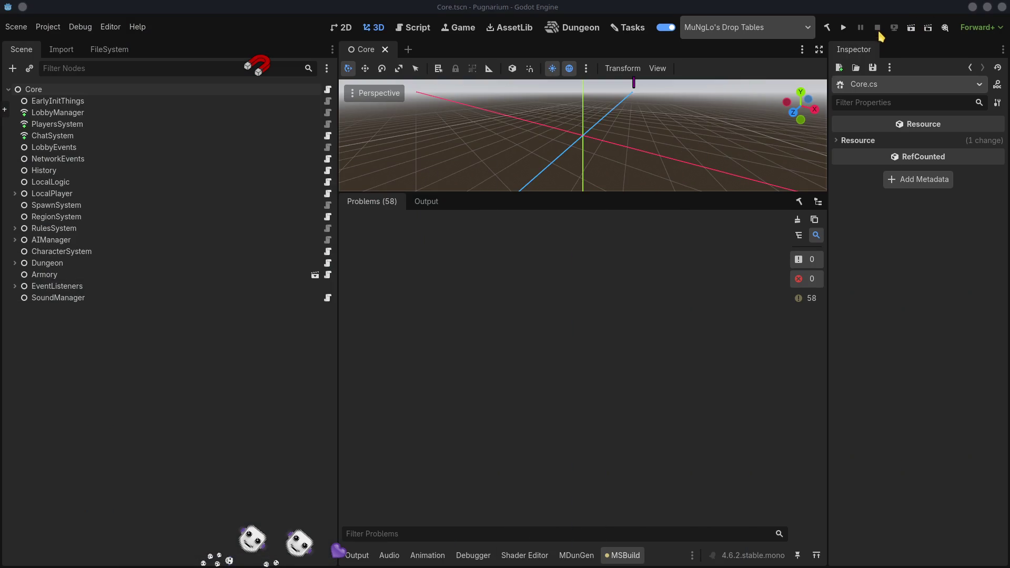
Build the .NET project, select Core and expand its References group in the Inspector
click(827, 27)
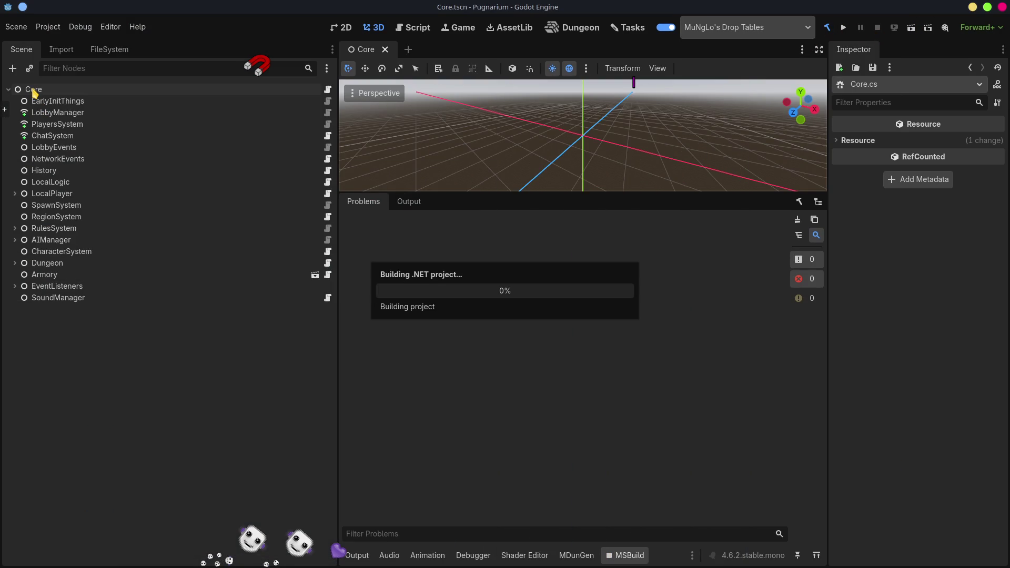
click(33, 91)
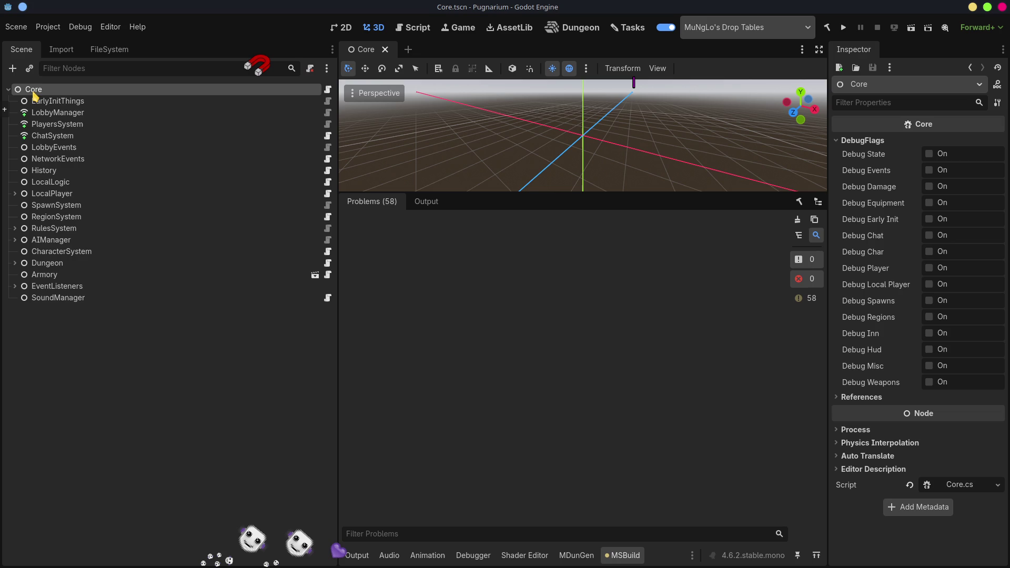
click(838, 142)
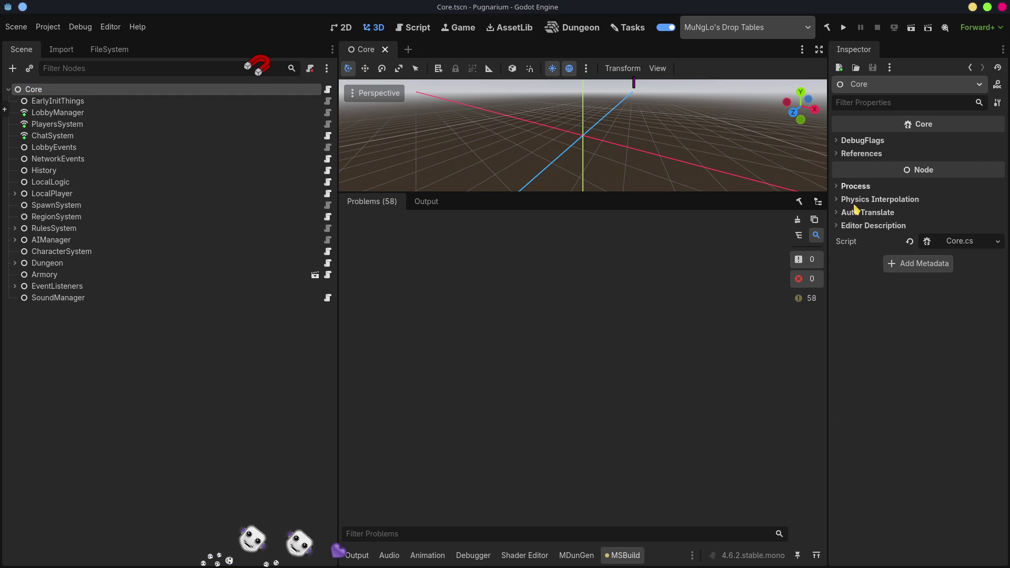
click(841, 155)
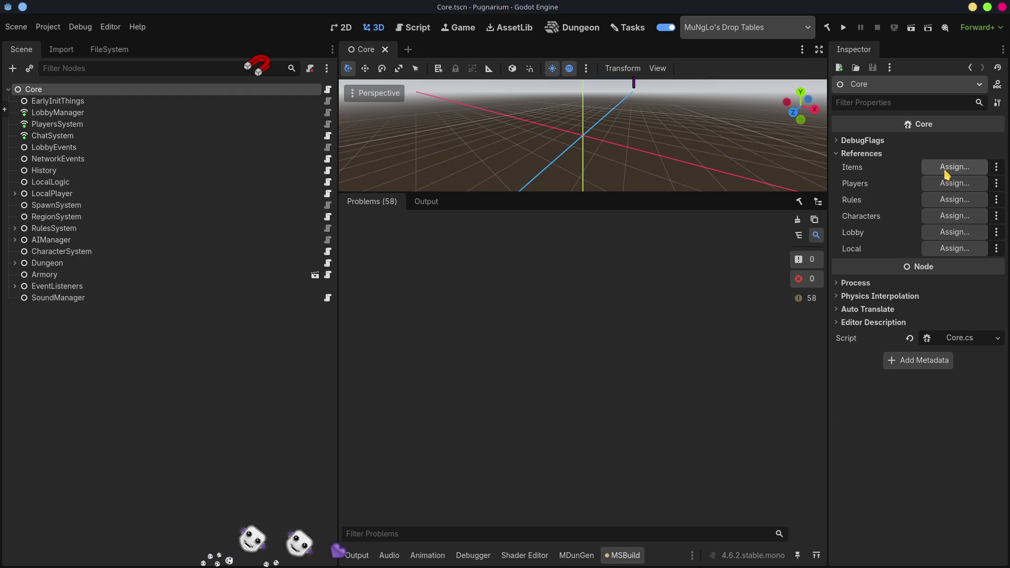
click(946, 173)
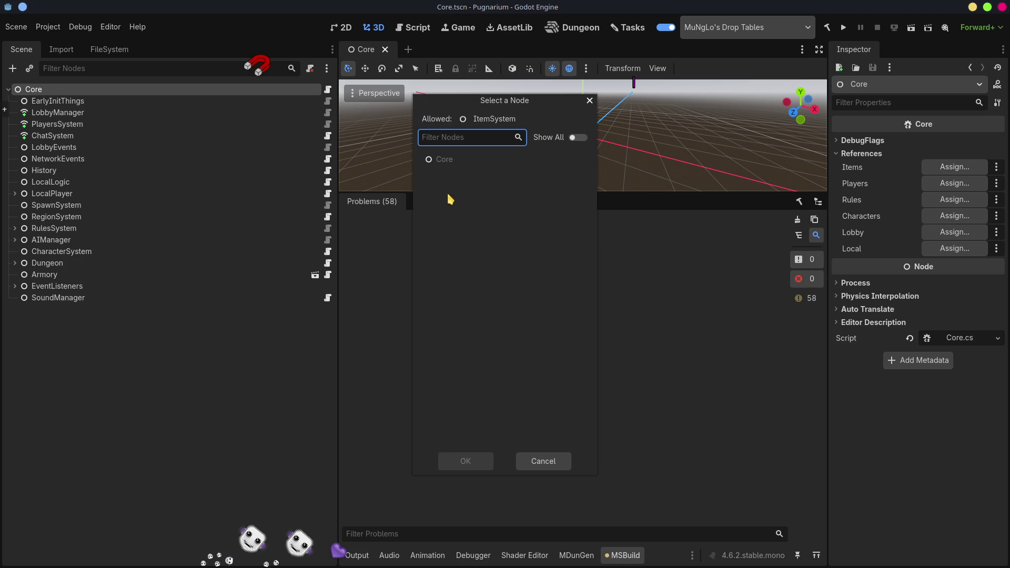
click(567, 463)
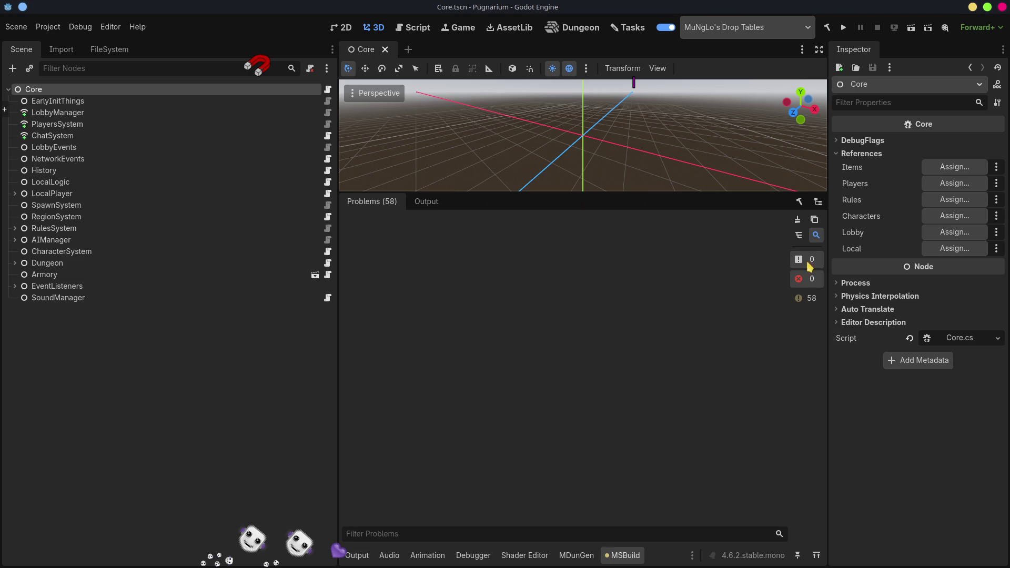
Point Players, Rules, Characters, Lobby and Local at PlayersSystem, RulesSystem, CharacterSystem, LobbyManager and LocalLogic
click(967, 184)
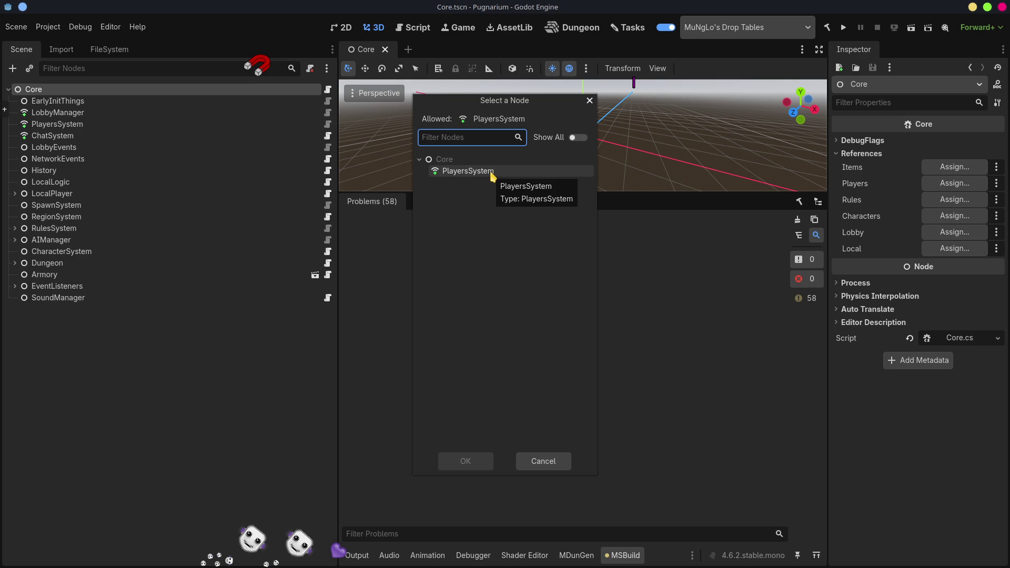
double_click(491, 172)
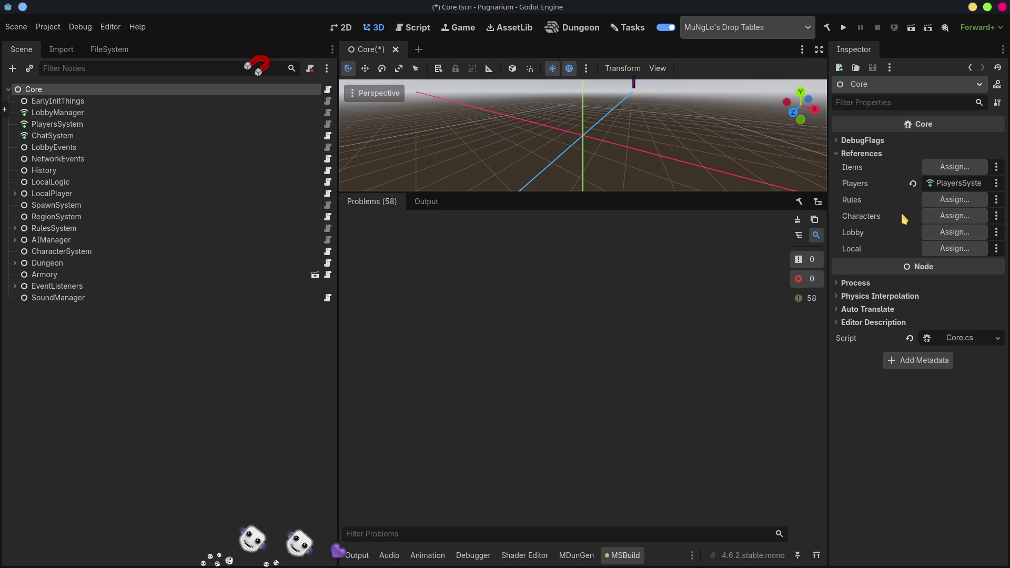
click(950, 203)
double_click(482, 174)
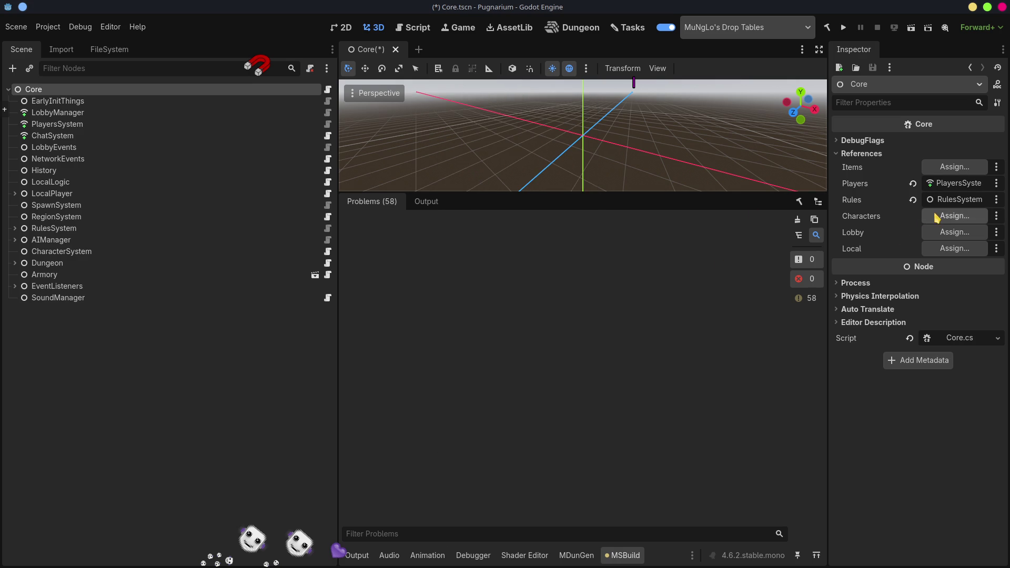
click(937, 216)
double_click(489, 173)
click(951, 233)
double_click(471, 173)
click(944, 249)
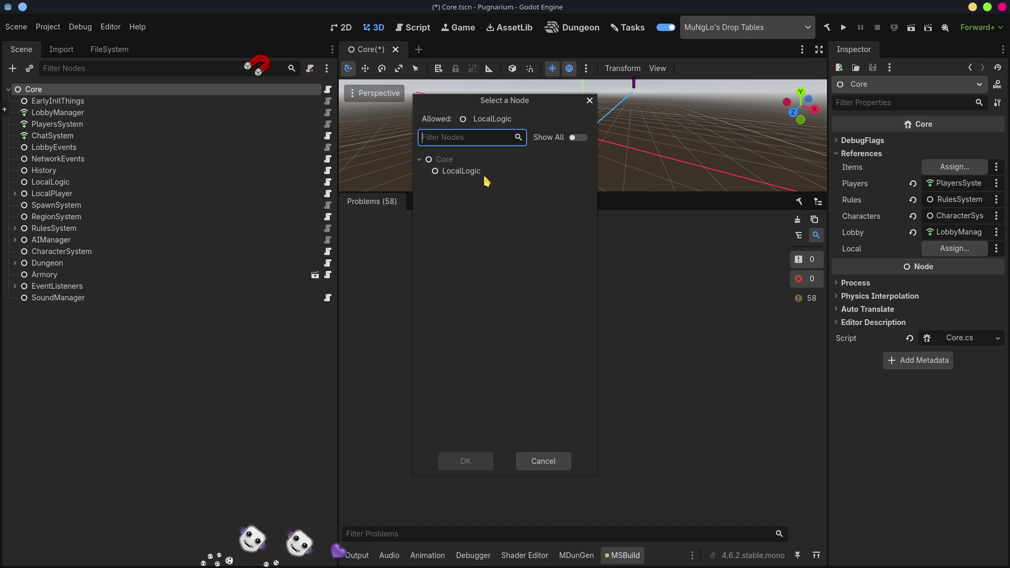
double_click(463, 174)
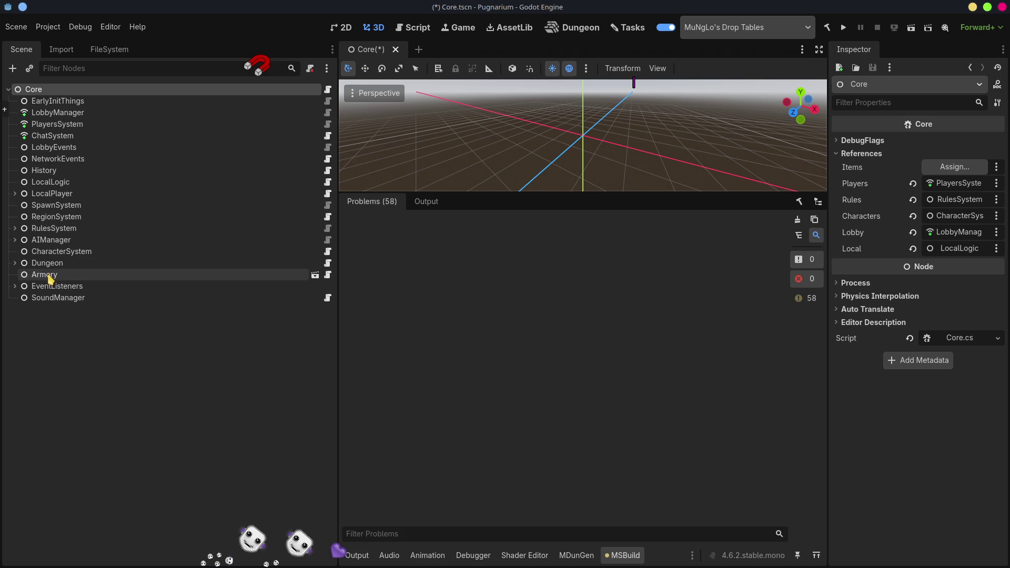
right_click(59, 90)
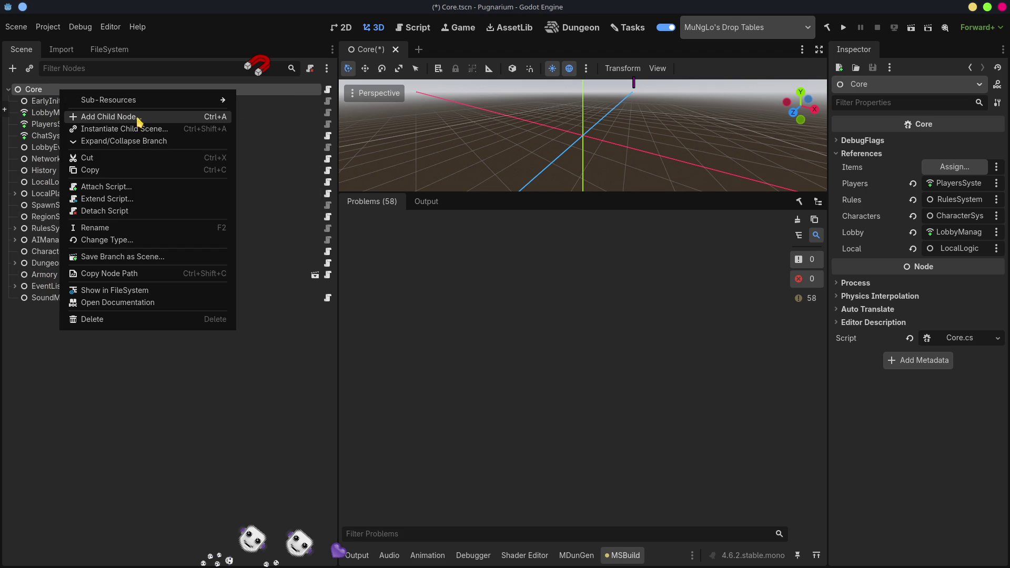
Add an ItemSystem child node under Core and assign it to Core's Items reference
click(139, 122)
text(Item)
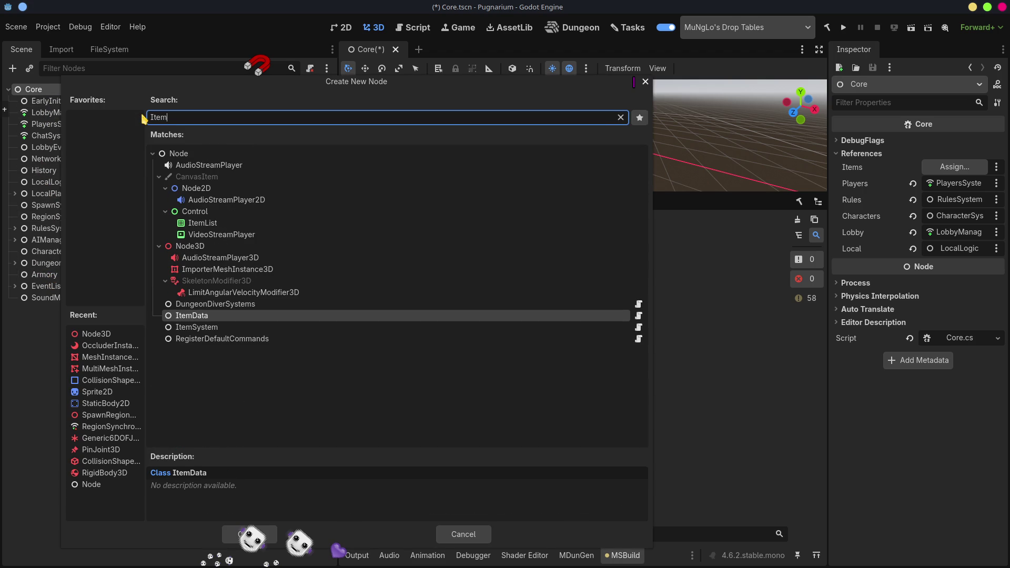
text(S)
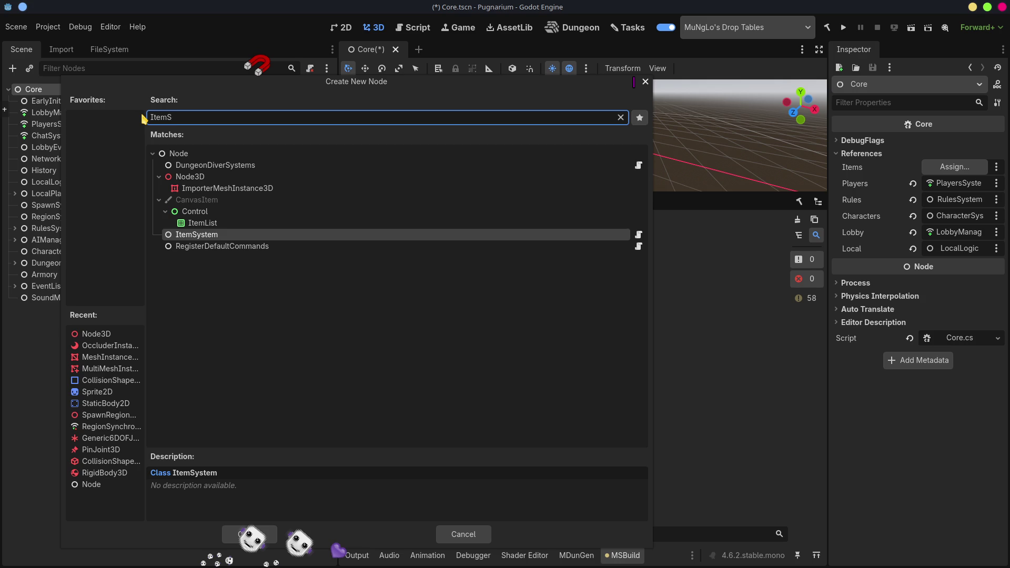
key(Return)
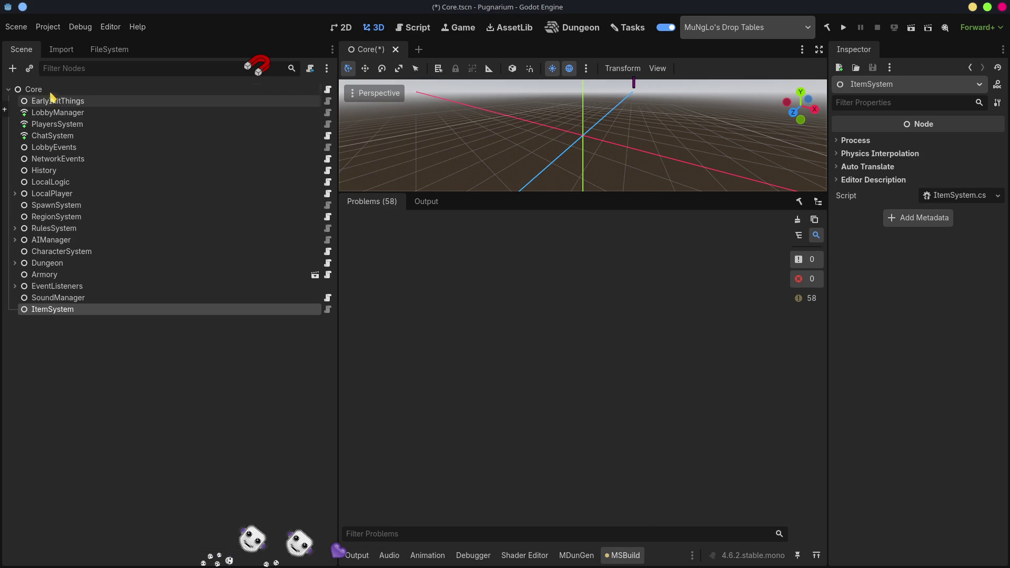
click(66, 90)
click(955, 167)
click(476, 171)
double_click(476, 171)
Save Core.tscn, widen the viewport and reselect the Core node
click(59, 313)
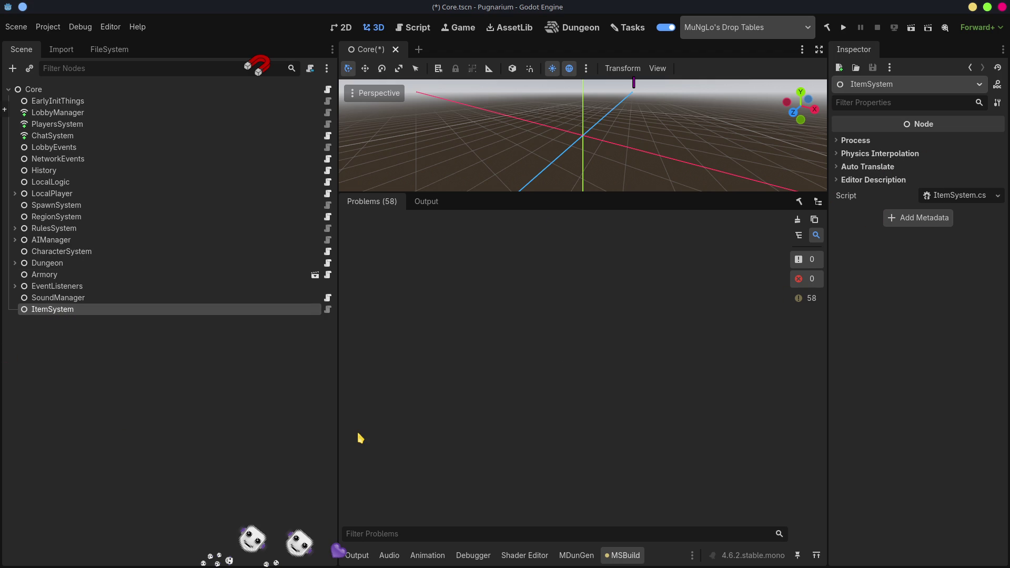
key(ctrl+s)
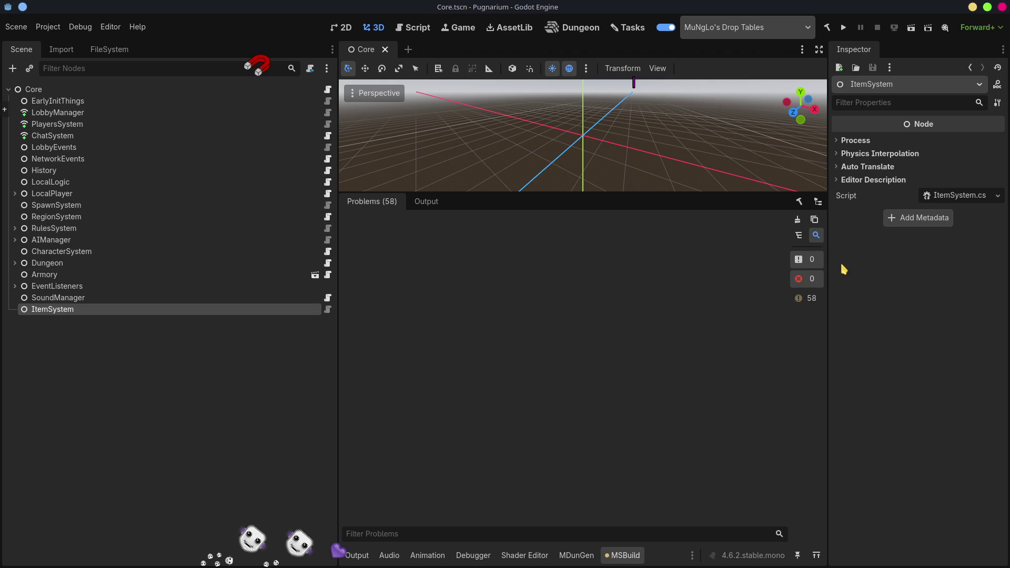
mouse_move(338, 397)
mouse_down()
mouse_move(189, 382)
mouse_move(170, 369)
mouse_up()
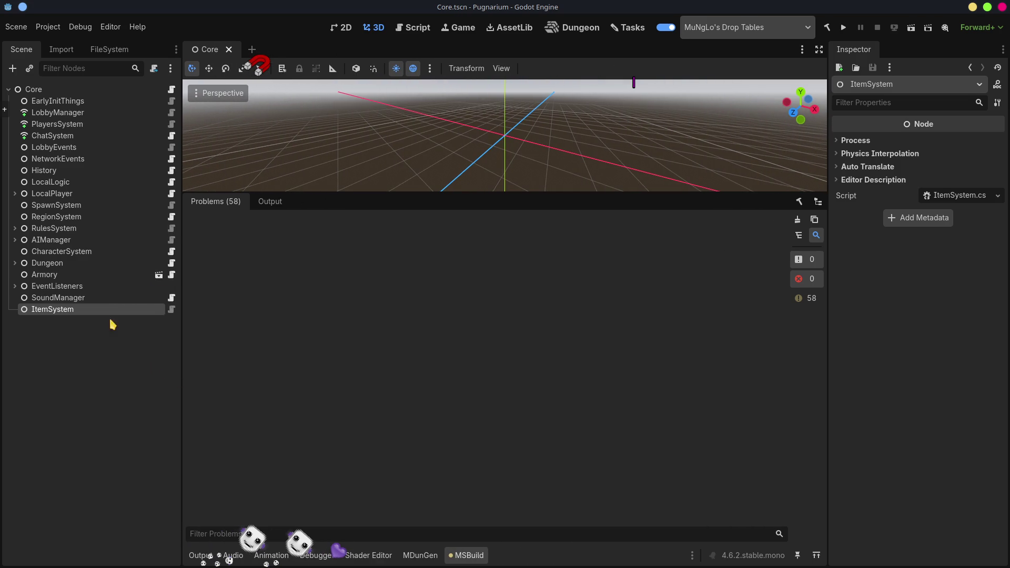
click(30, 93)
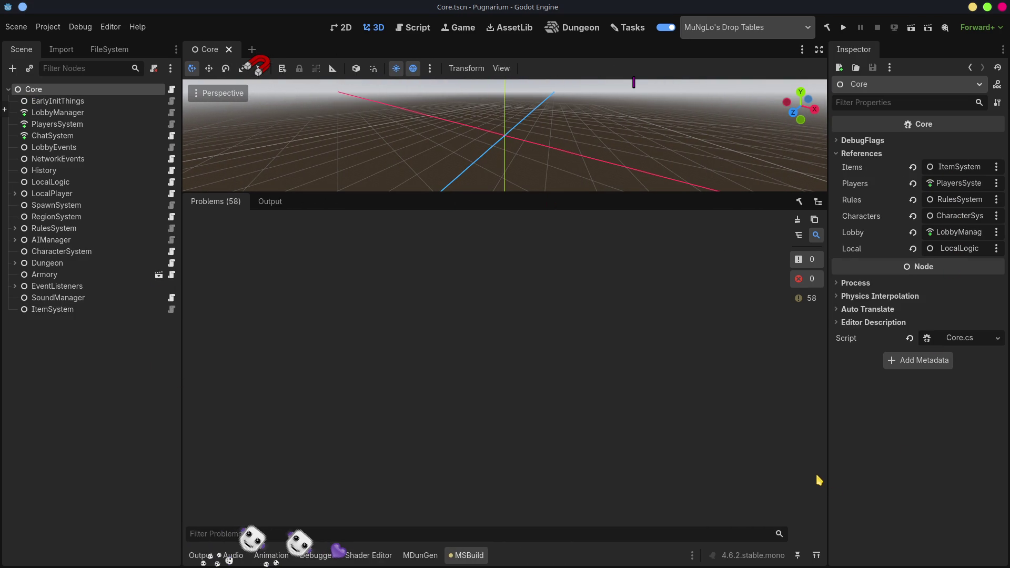
Run the project maximised, host a game and start playing as NosyFella
click(842, 27)
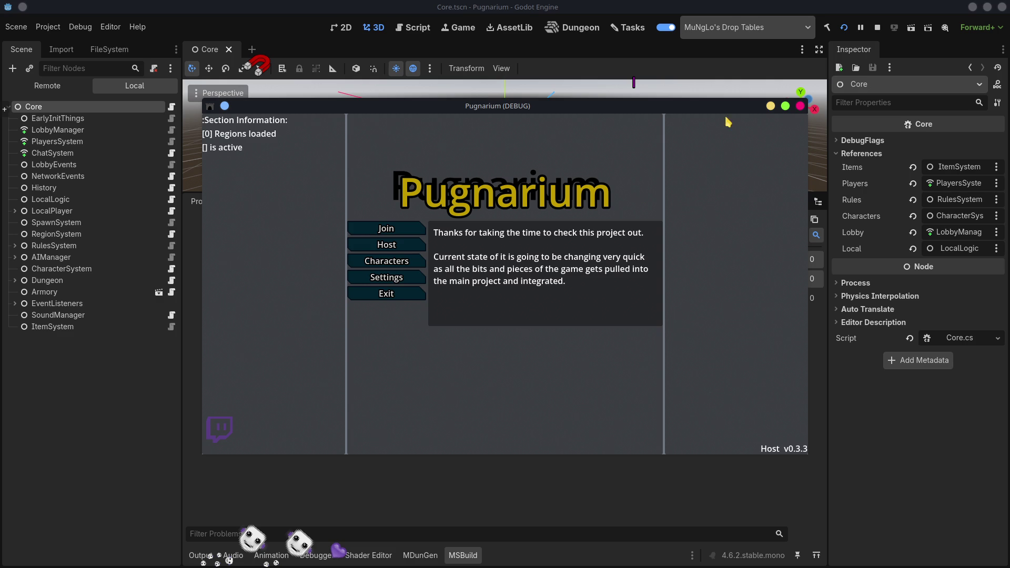
click(786, 105)
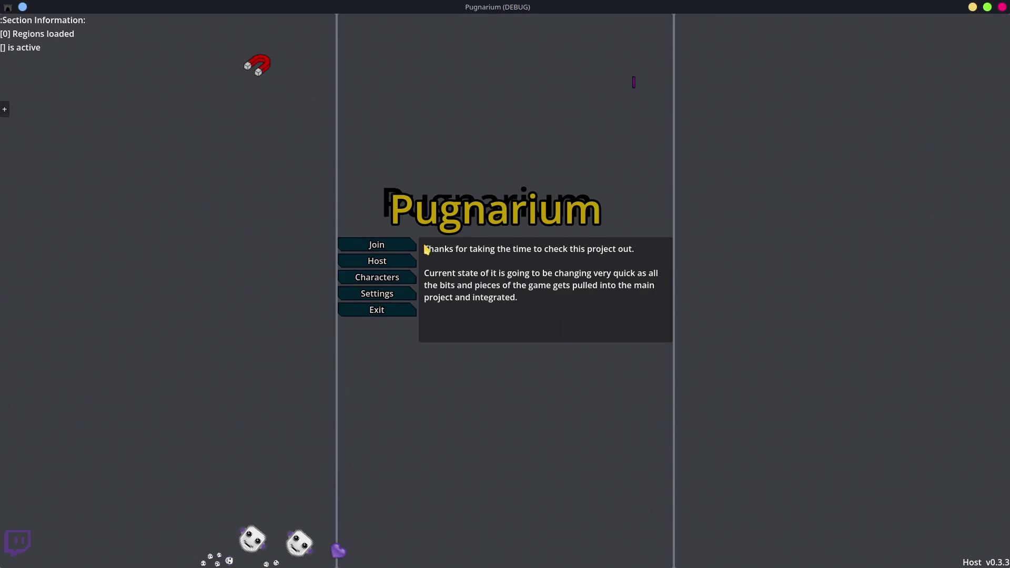
click(389, 262)
click(453, 246)
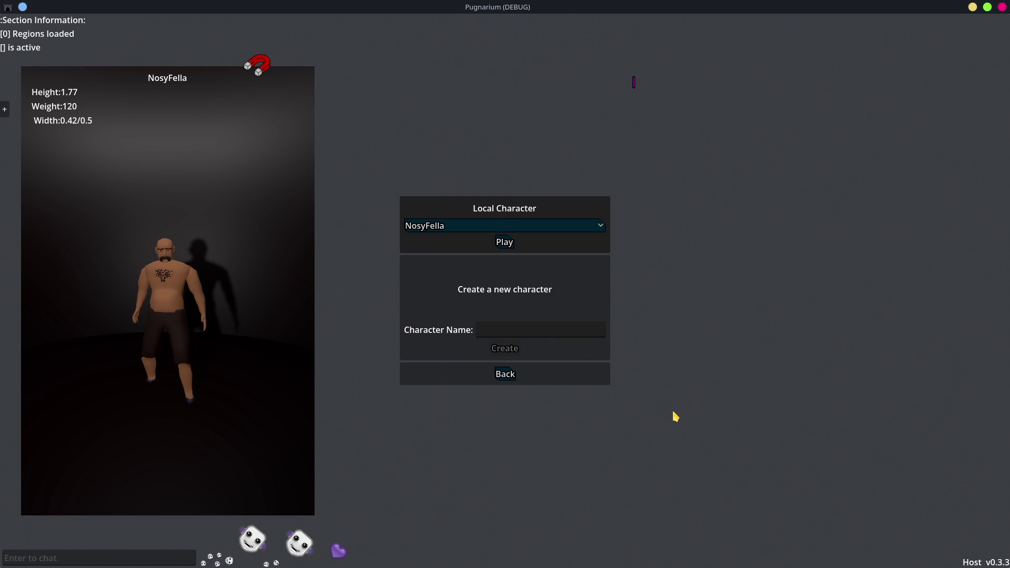
click(510, 224)
click(511, 223)
click(503, 242)
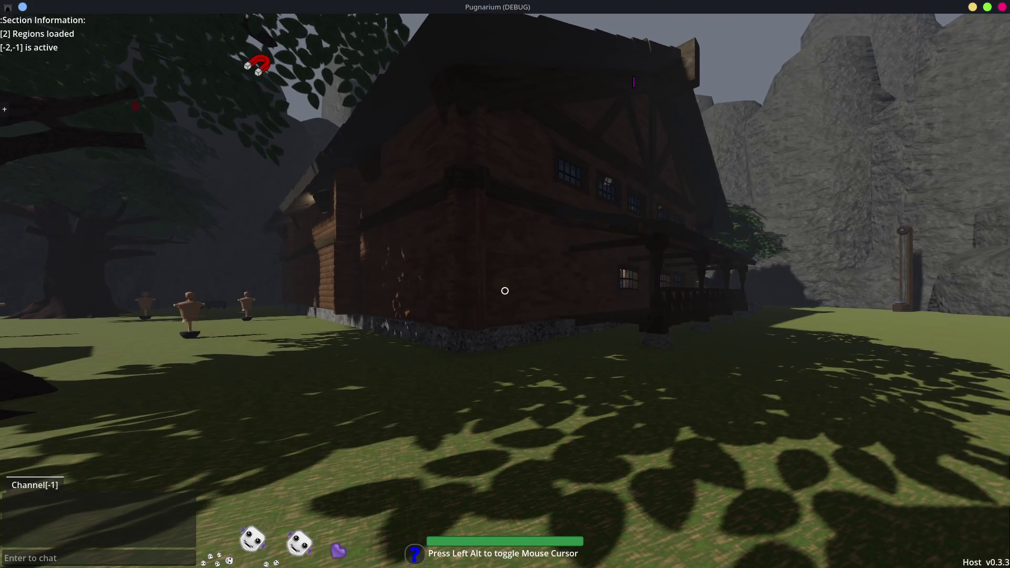
Walk repeatedly into the wooden structure by the rocks to test its collision
key(w)
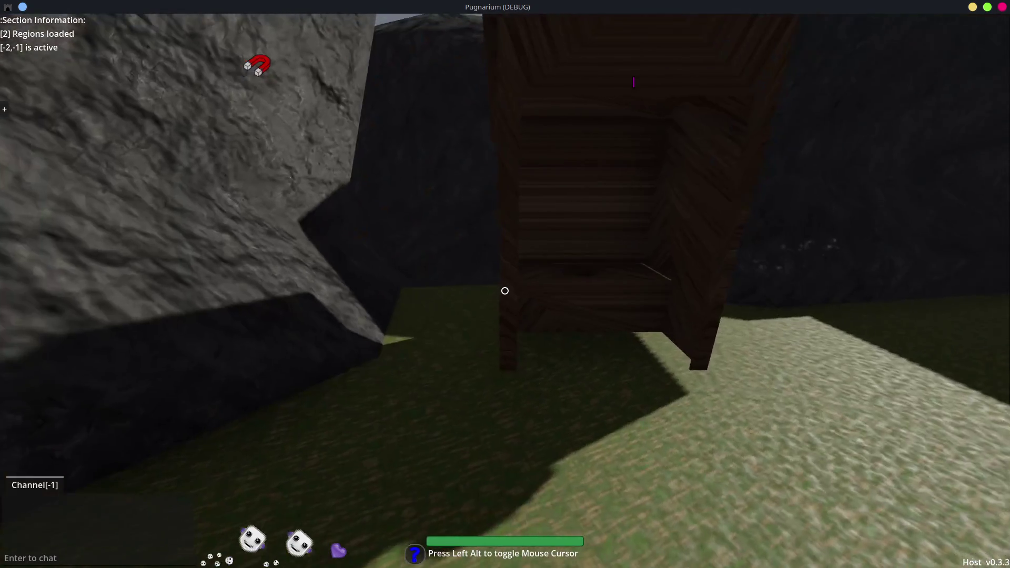
key(w)
key(s)
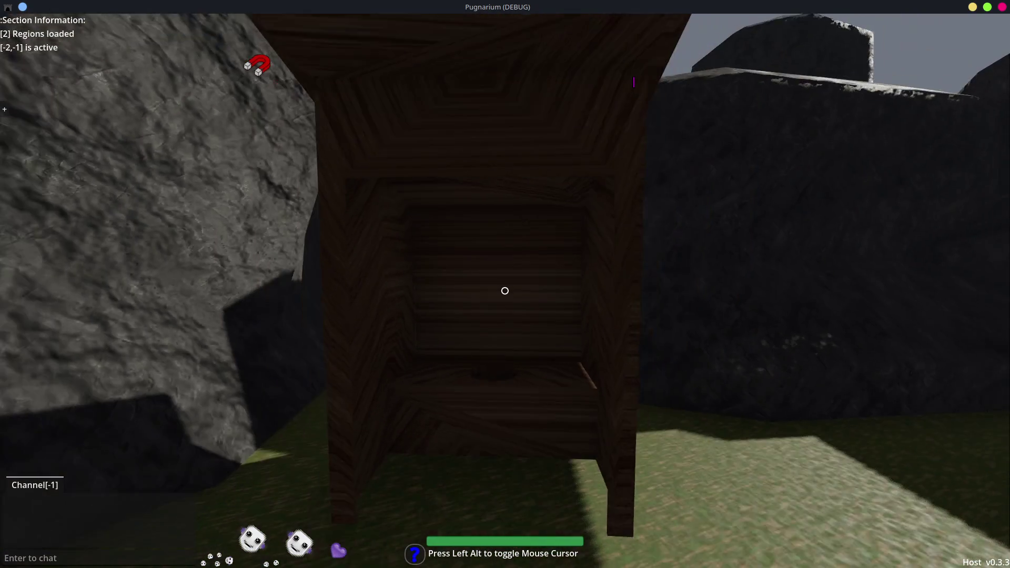
key(w)
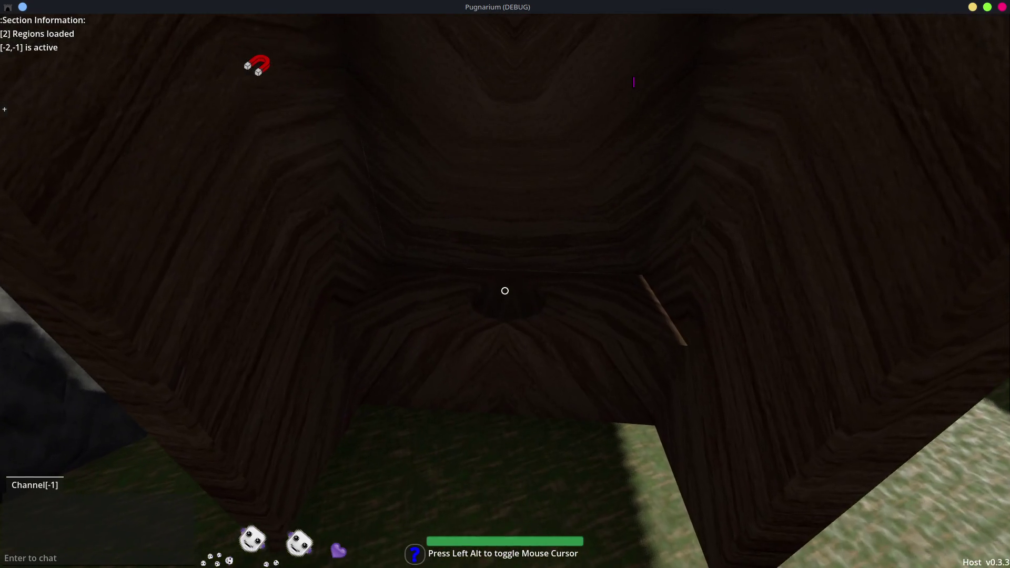
key(s)
key(w)
key(s)
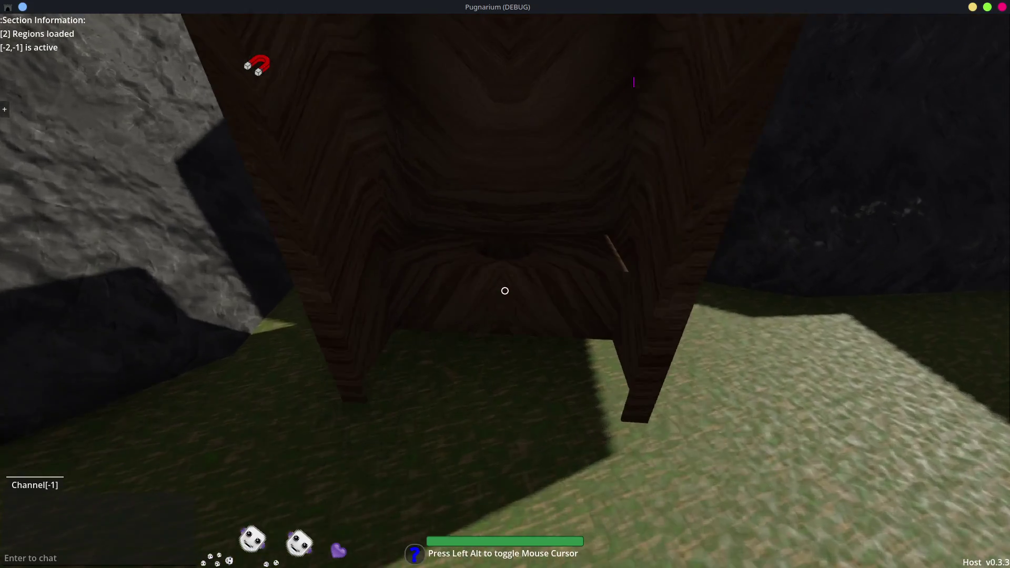
key(w)
key(s)
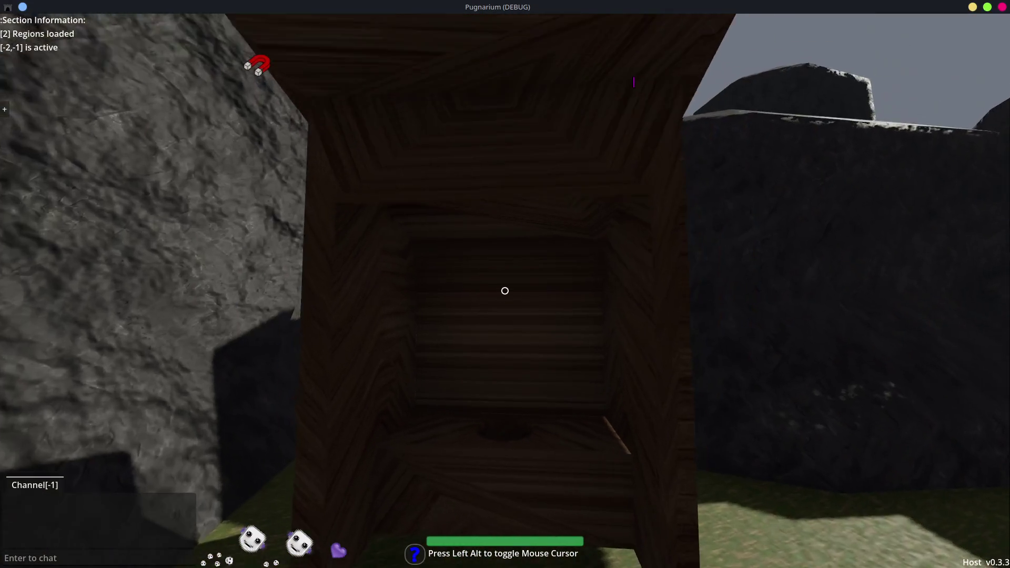
key(s)
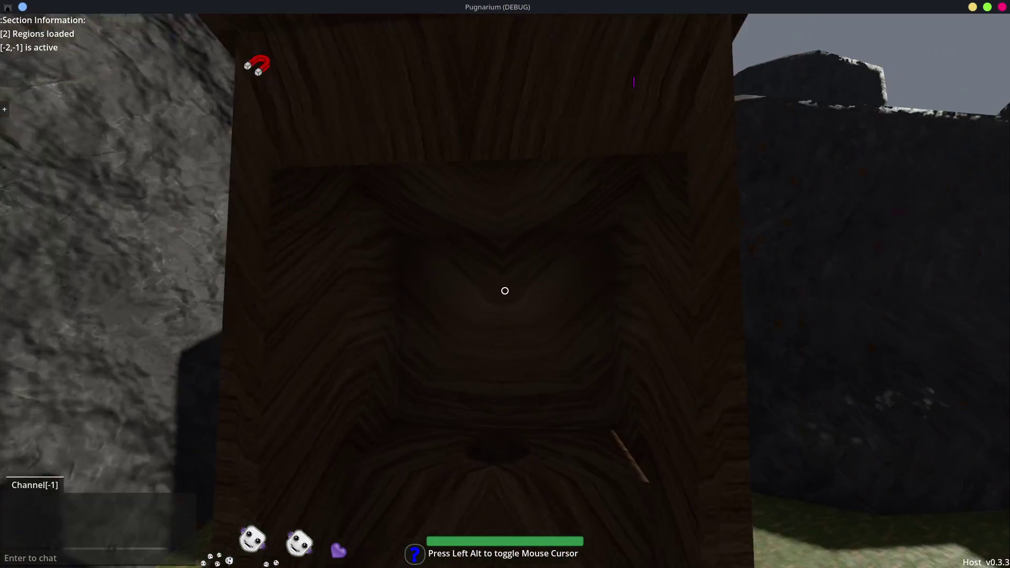
key(w)
key(s)
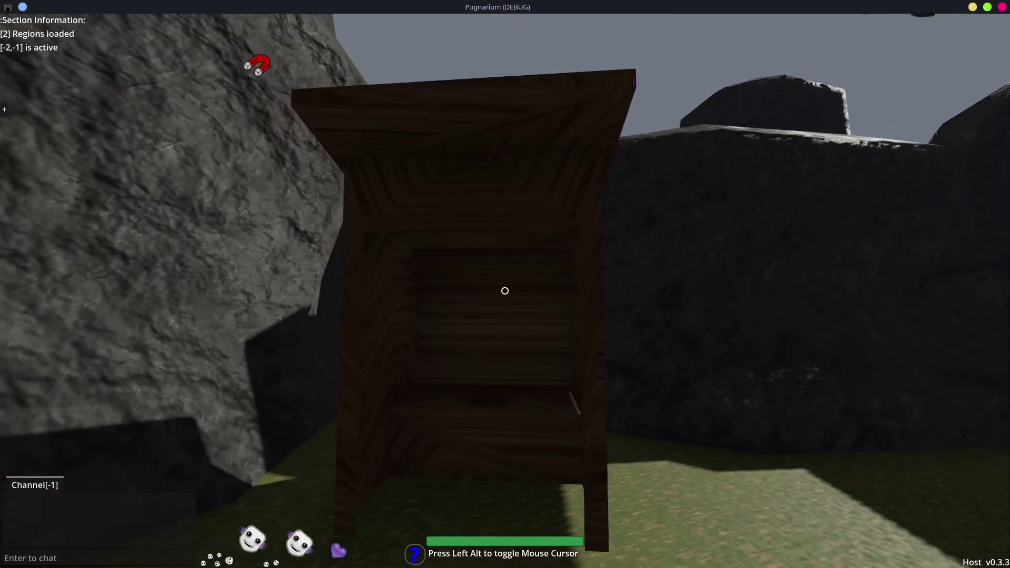
key(w)
key(w)
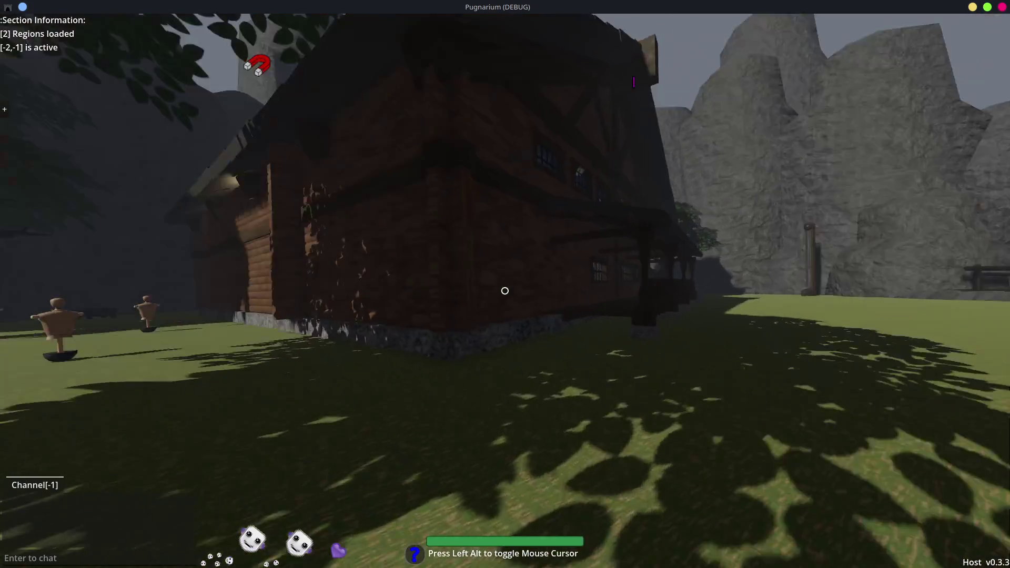
Walk past the house and big tree onto the porch and look around
key(w)
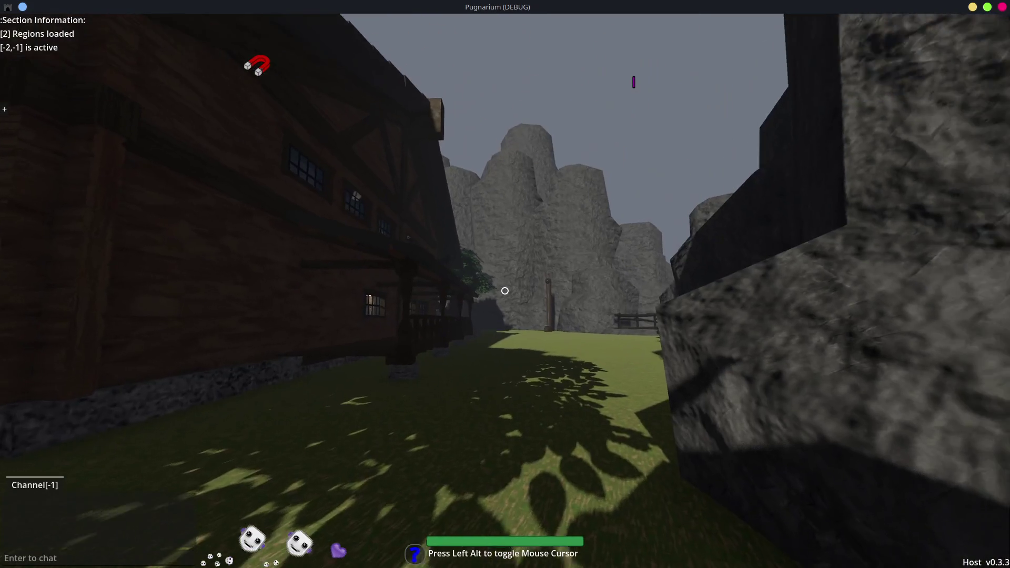
key(w)
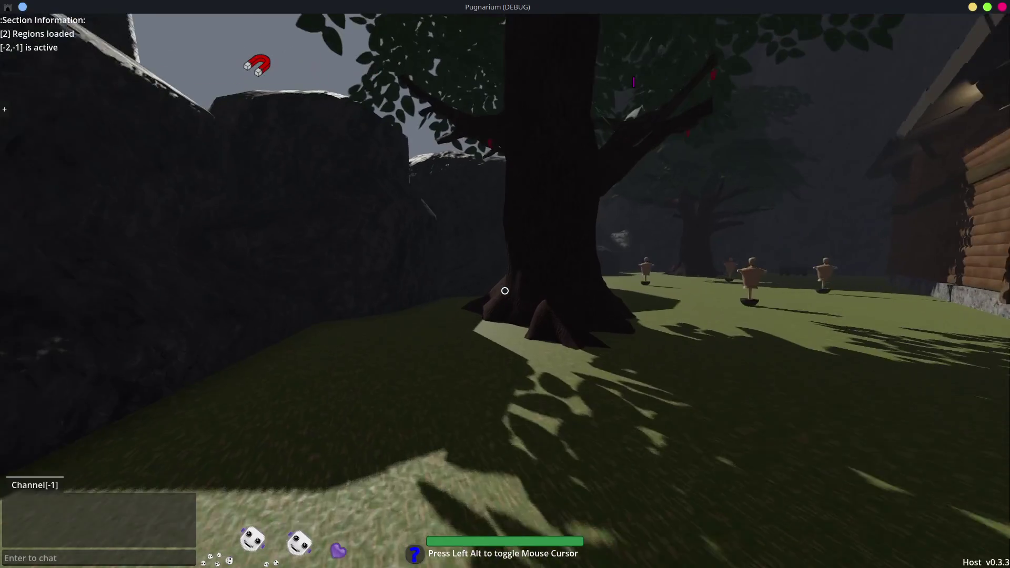
key(w)
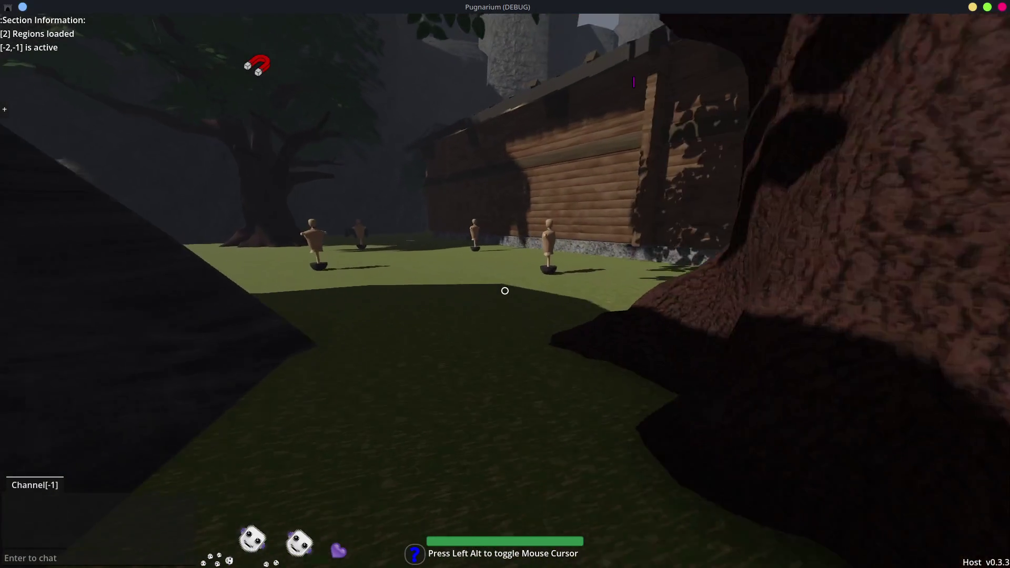
key(w)
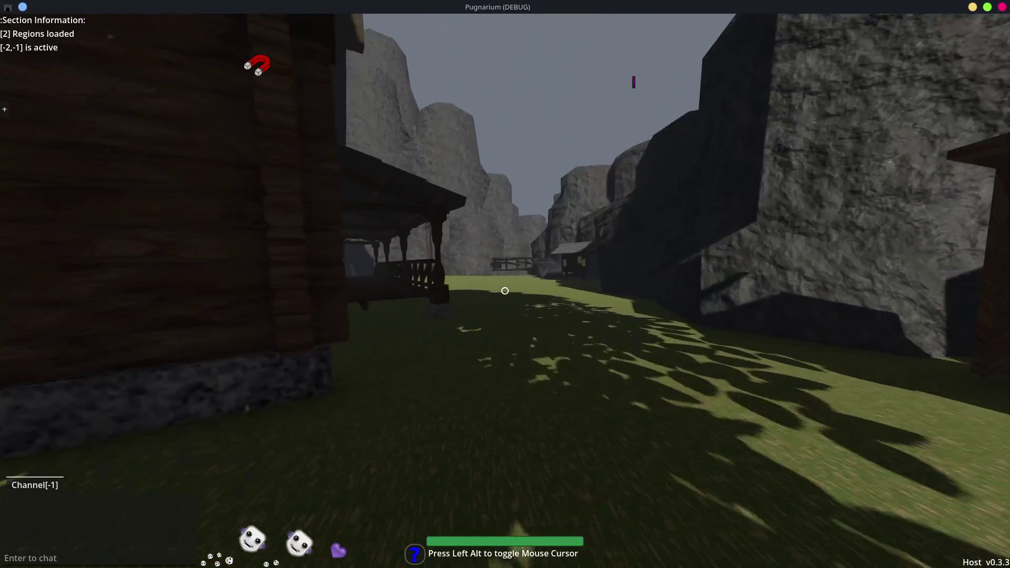
key(w)
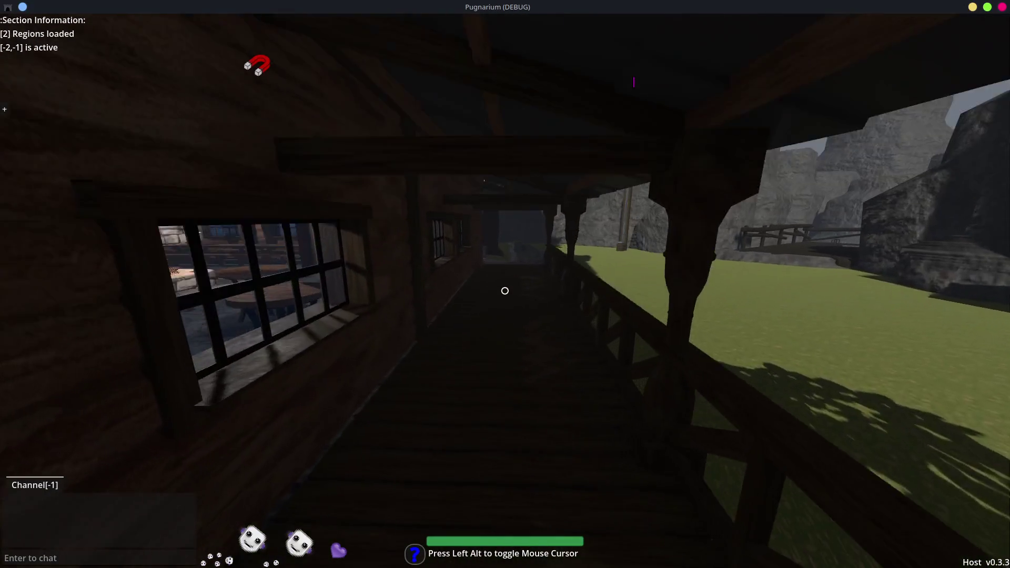
key(w)
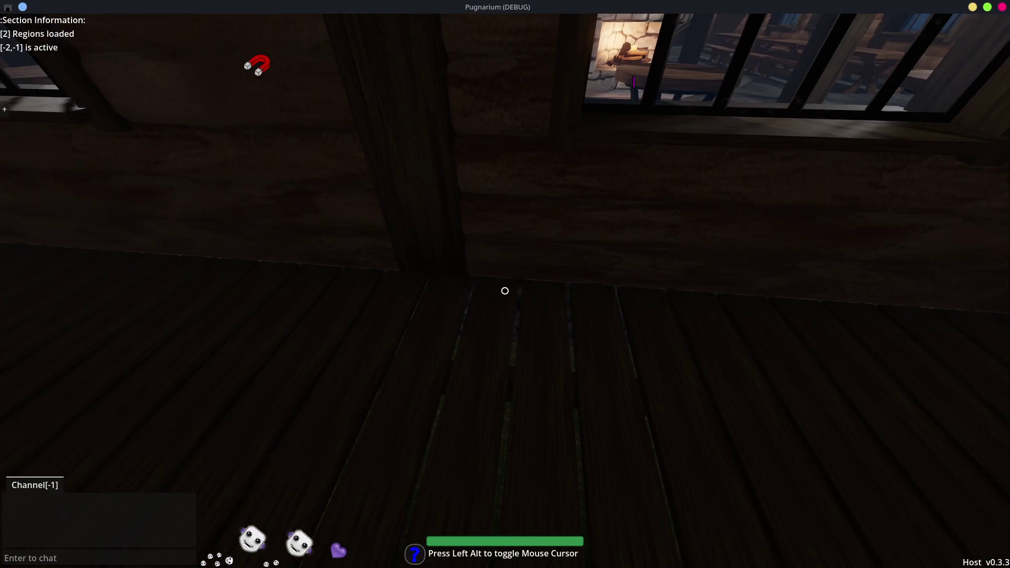
key(w)
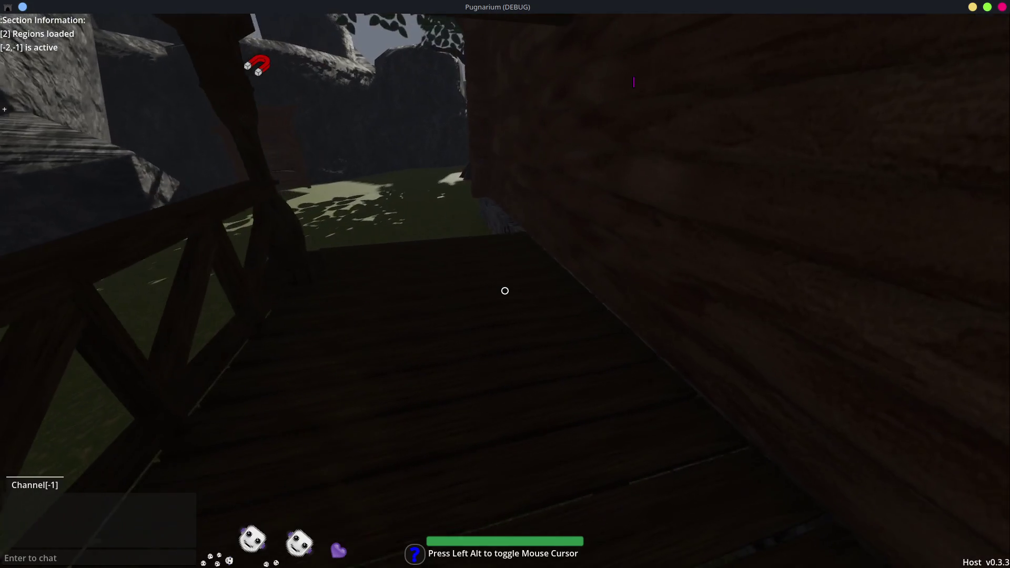
key(w)
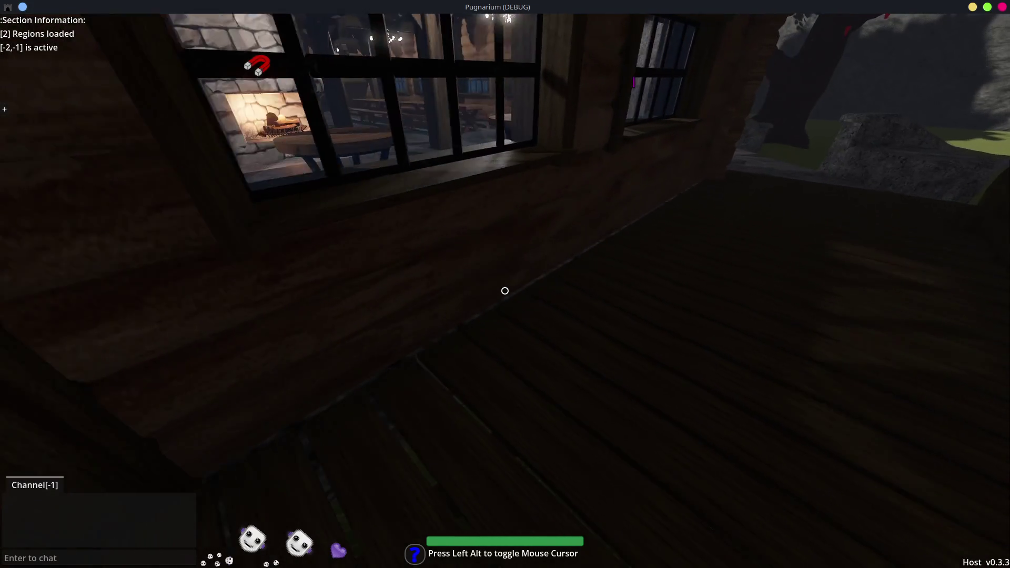
Enter the tavern, step back out, then return along its wall to the training dummies
key(w)
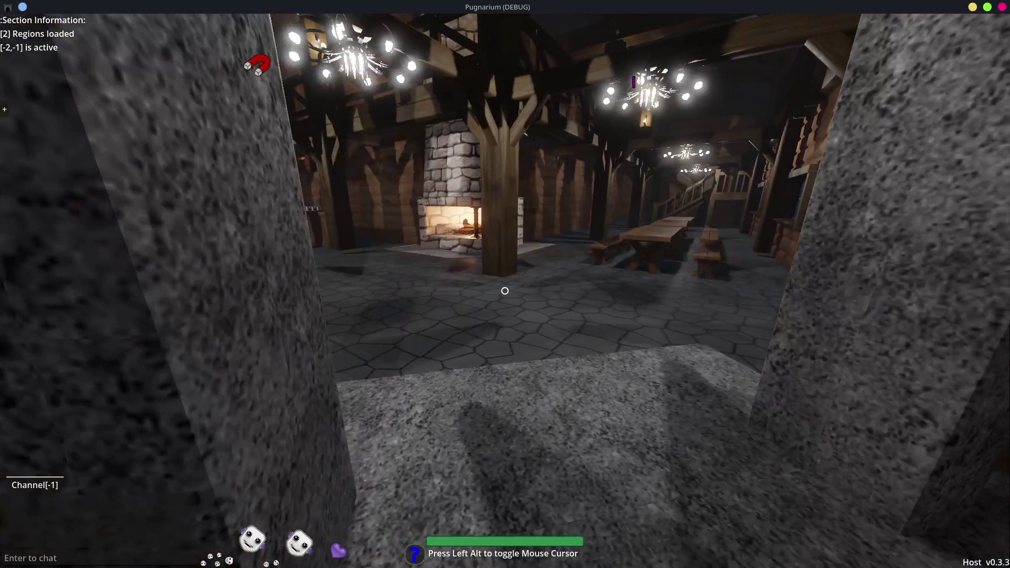
key(w)
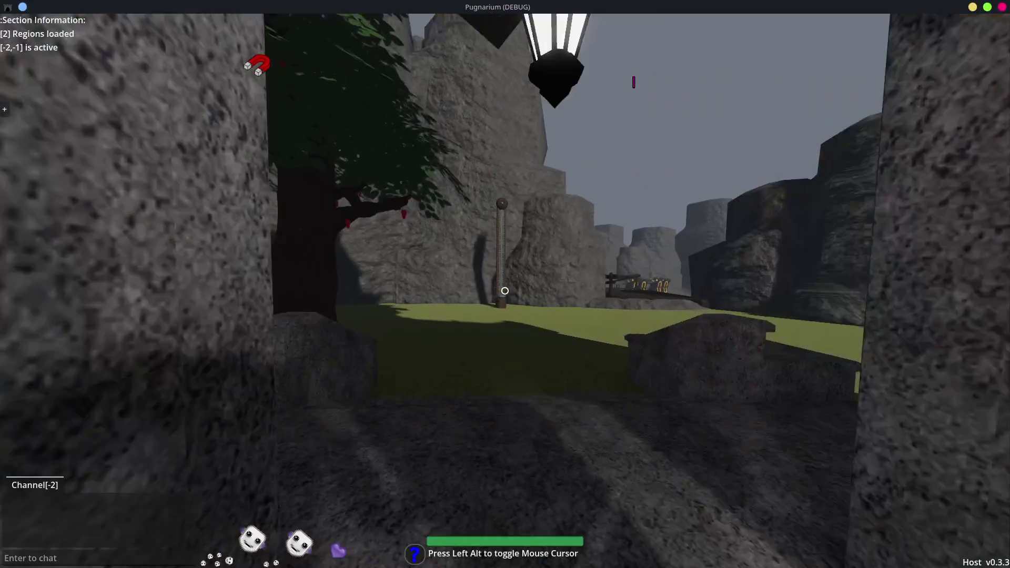
key(w)
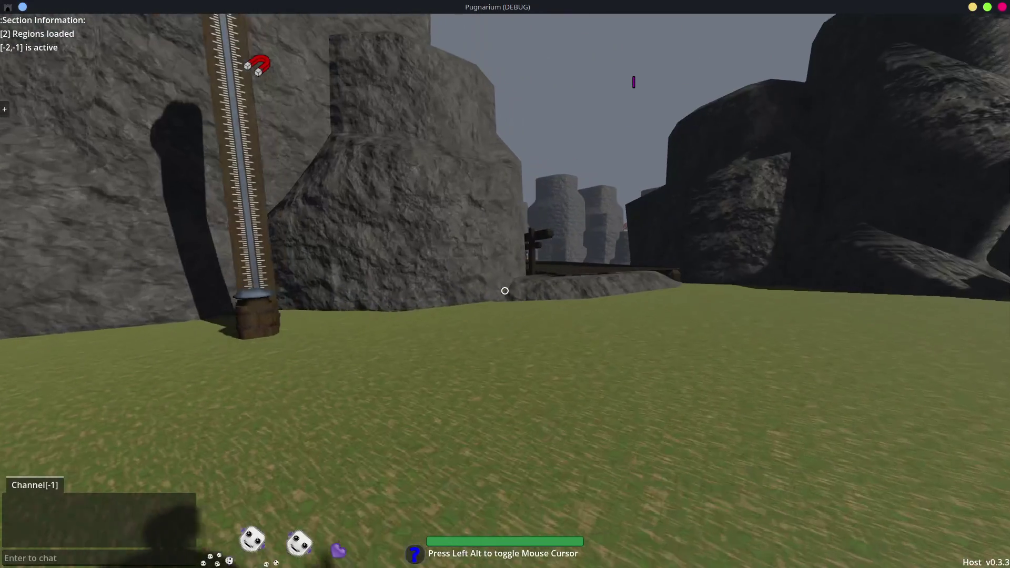
key(w)
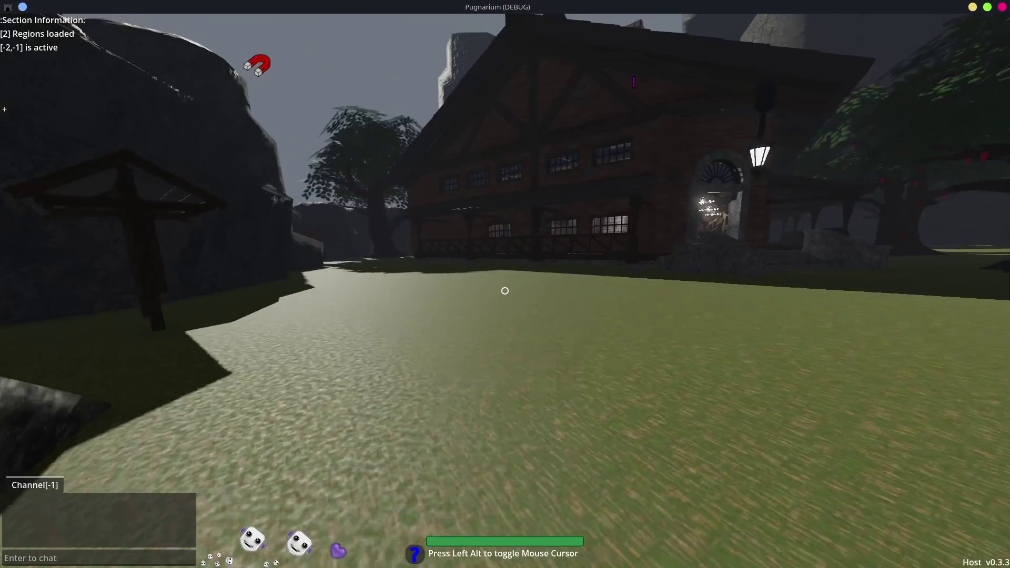
key(w)
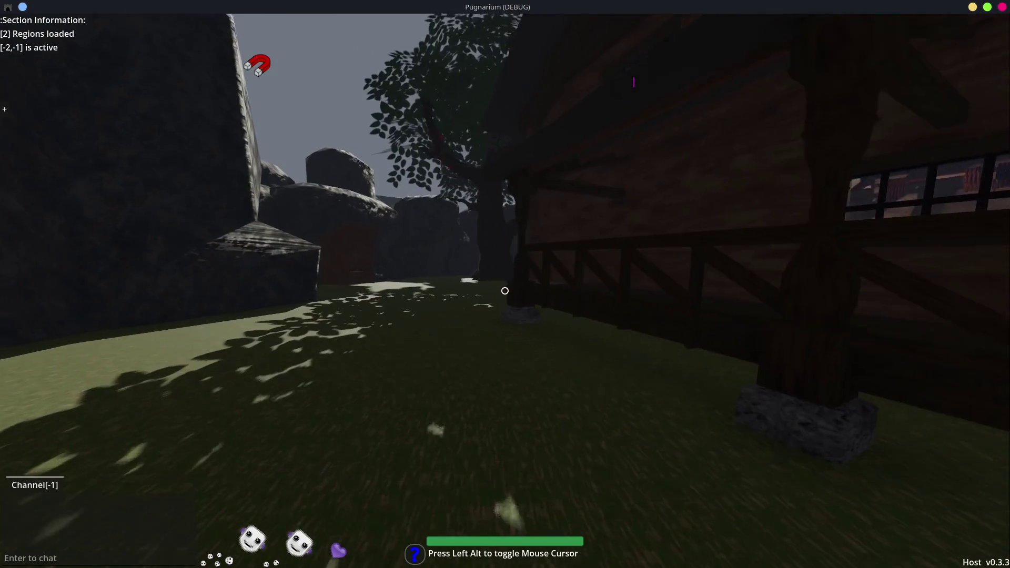
key(w)
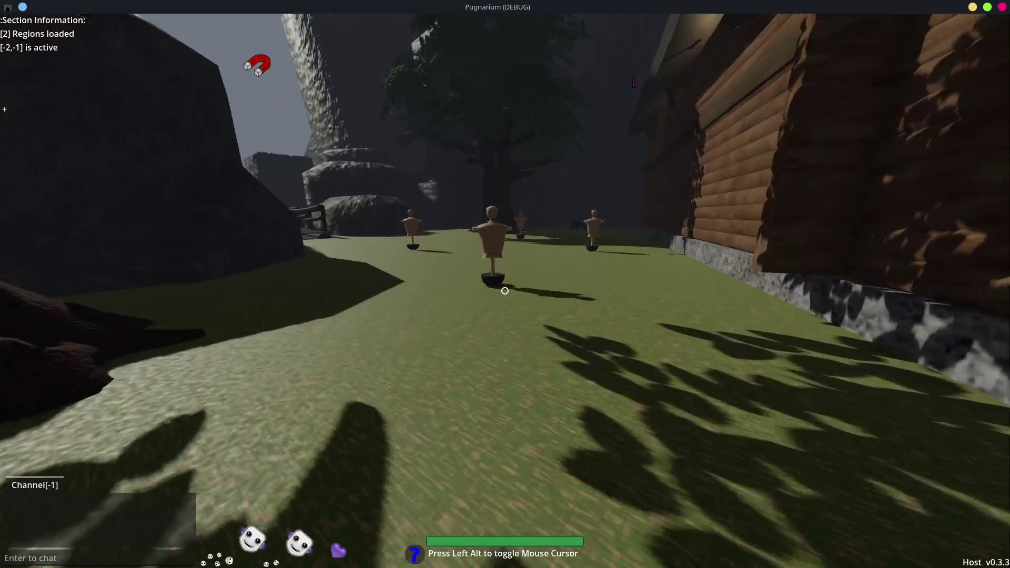
key(w)
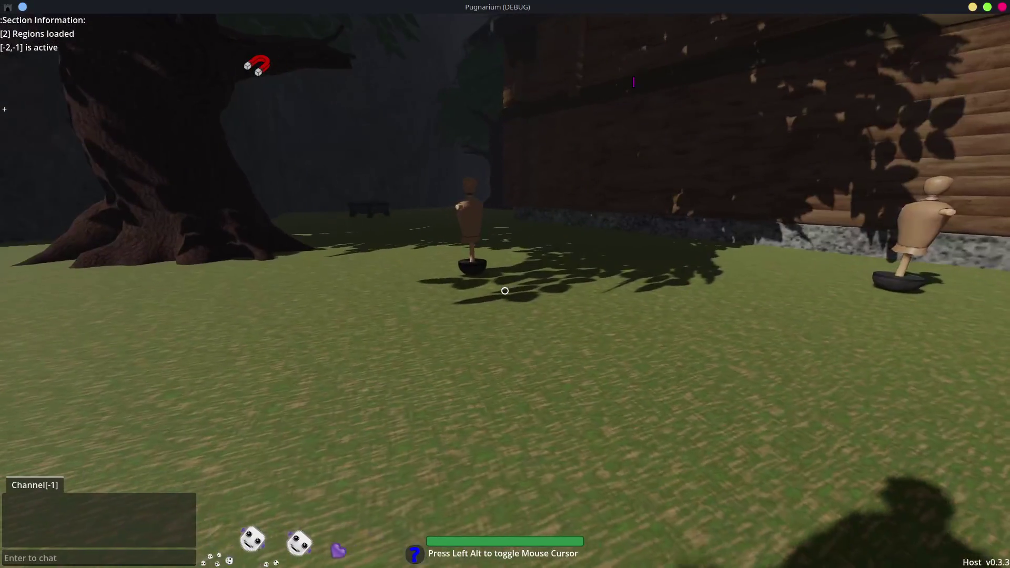
Knock over a training dummy, then walk out onto the wooden bridge
key(w)
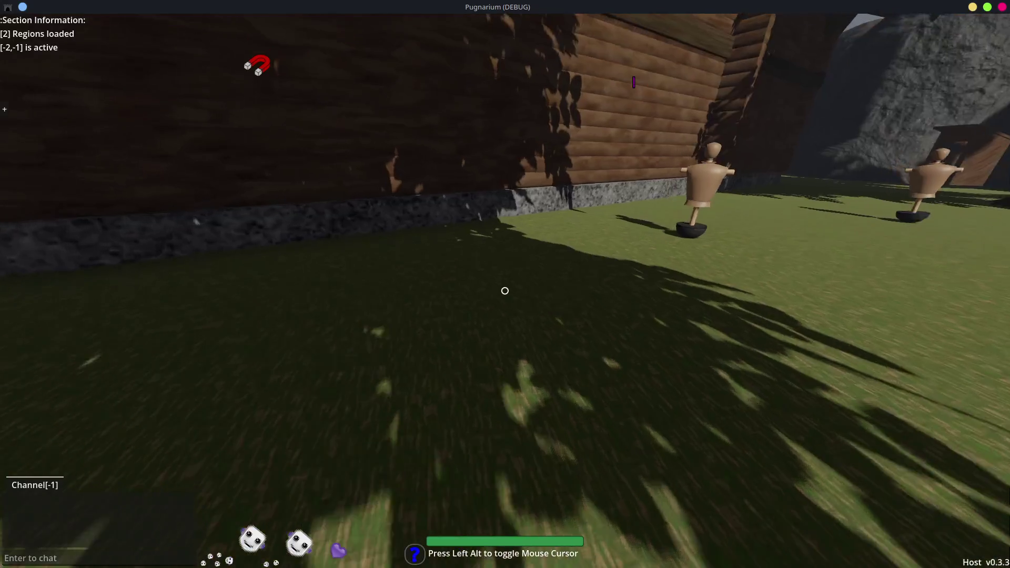
key(w)
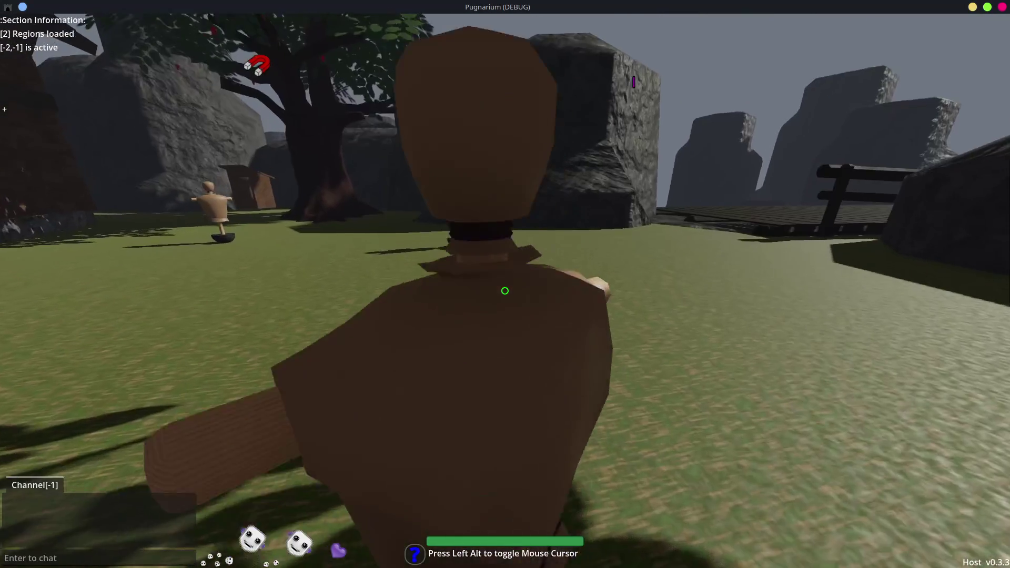
key(w)
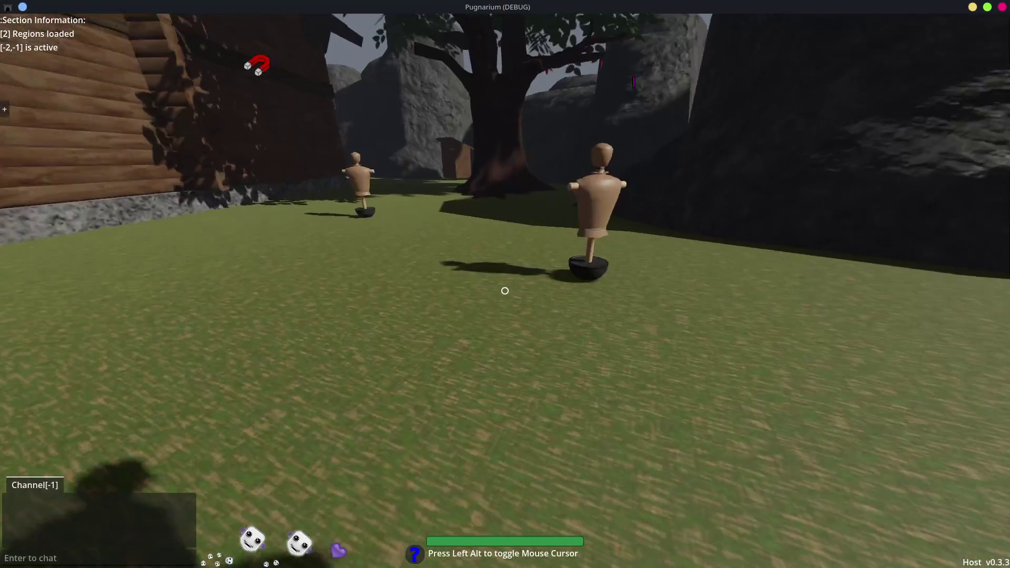
key(w)
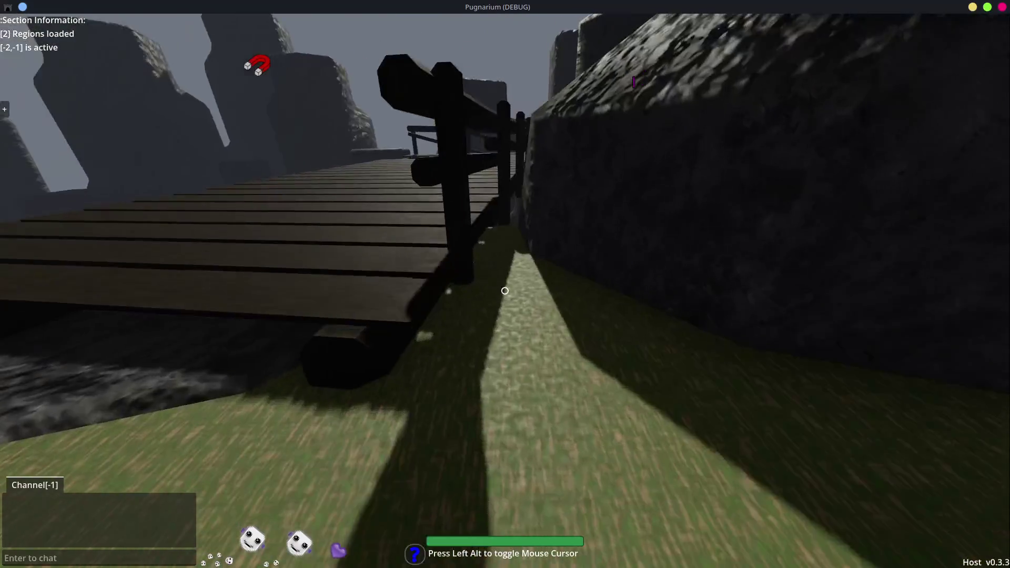
key(w)
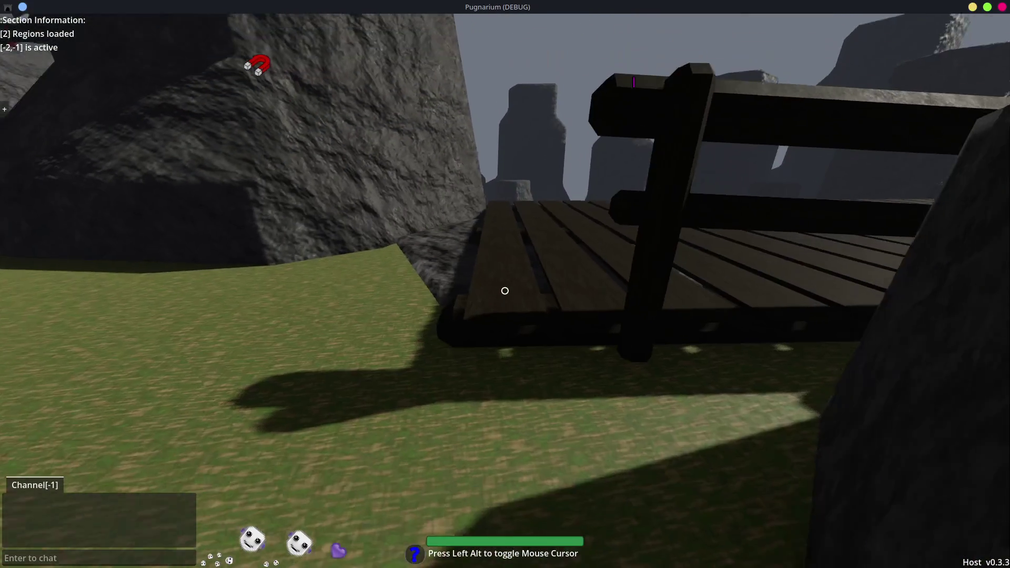
key(w)
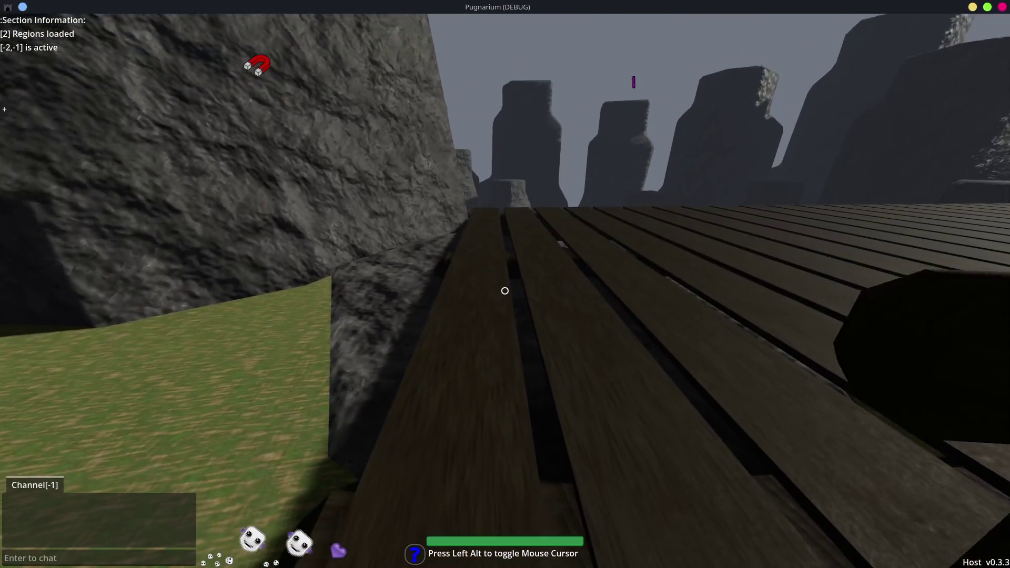
Walk past the cabin's log wall and porch into the tavern toward the fireplace
key(w)
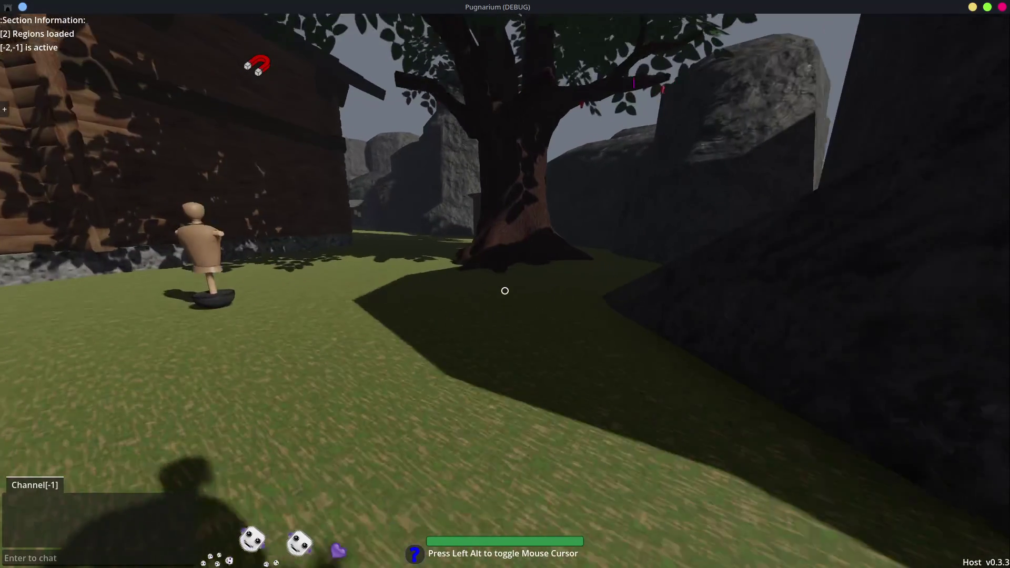
key(w)
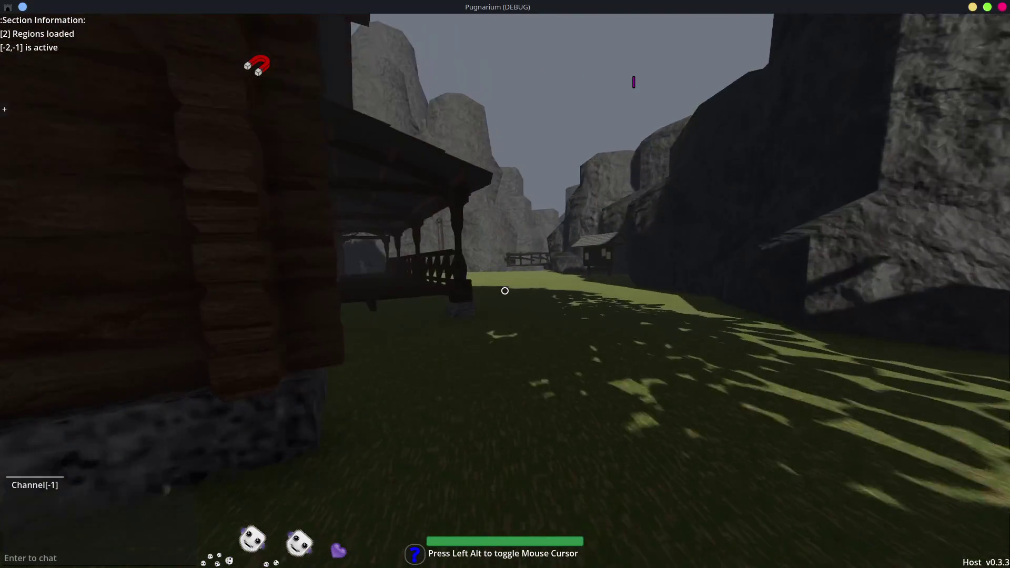
key(w)
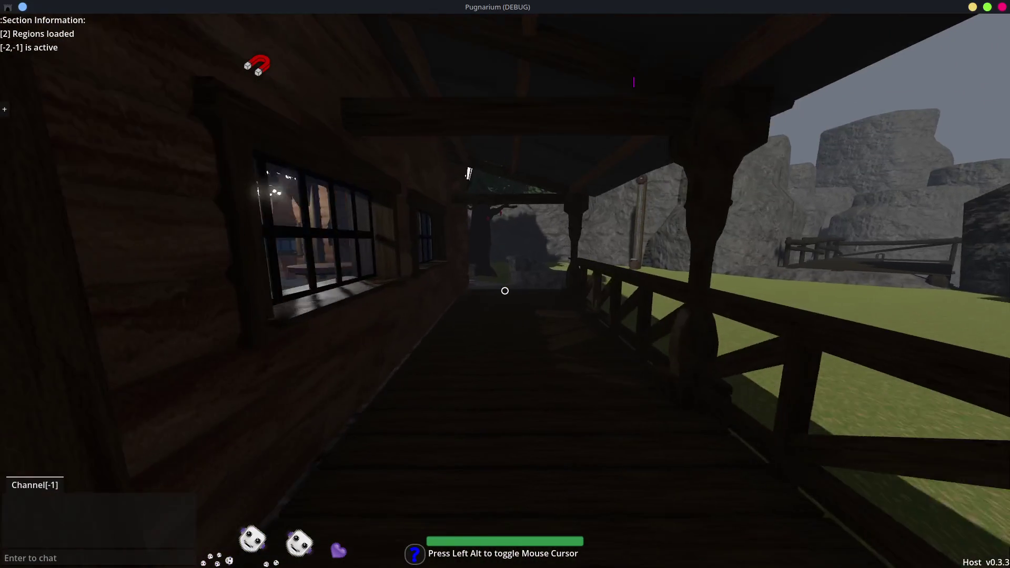
key(w)
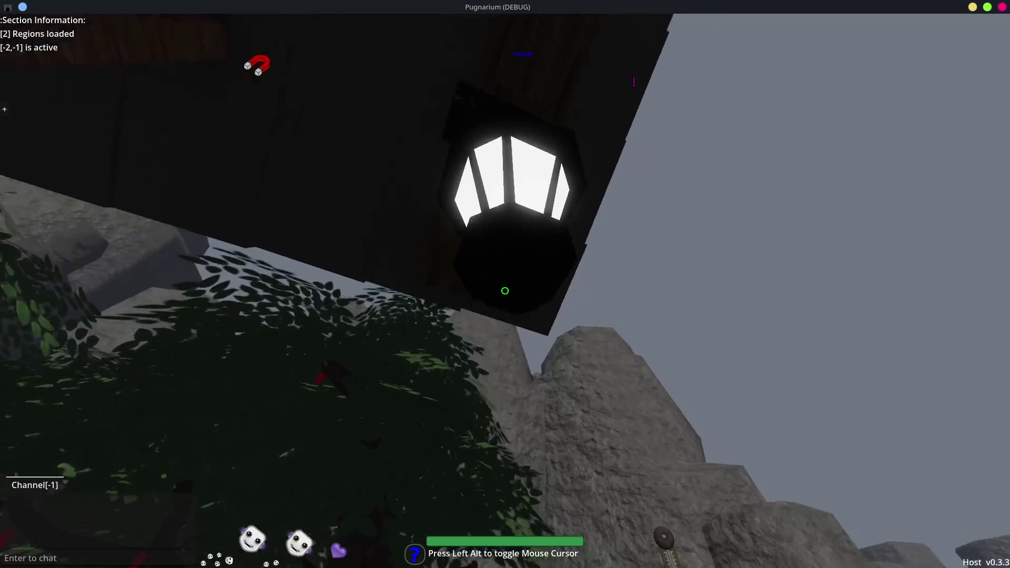
key(w)
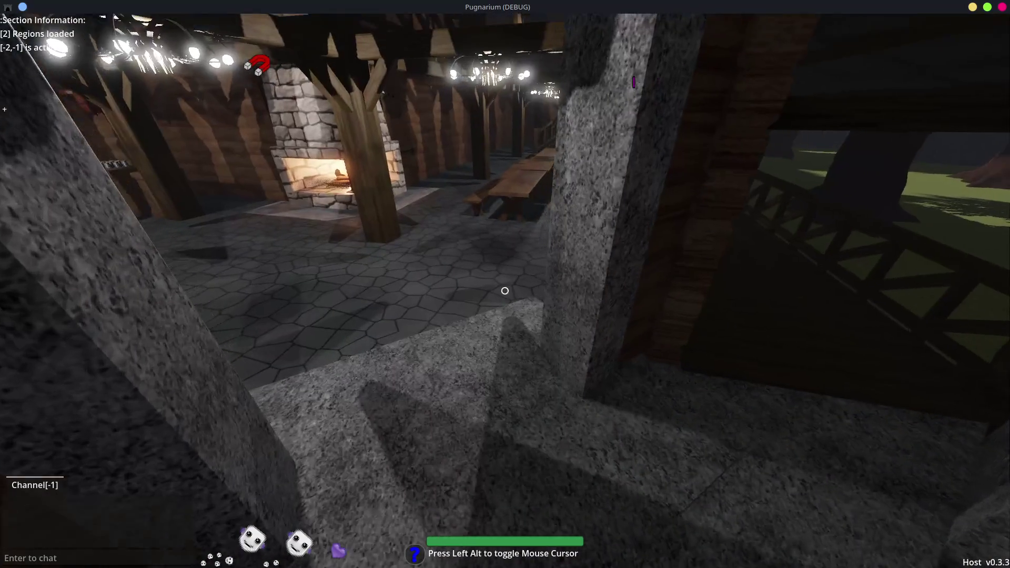
key(w)
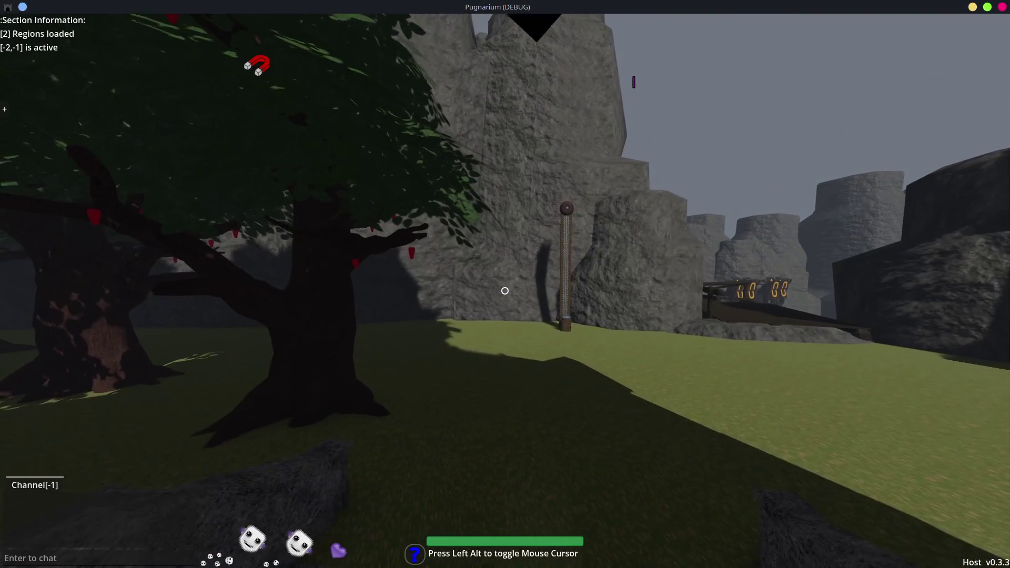
key(w)
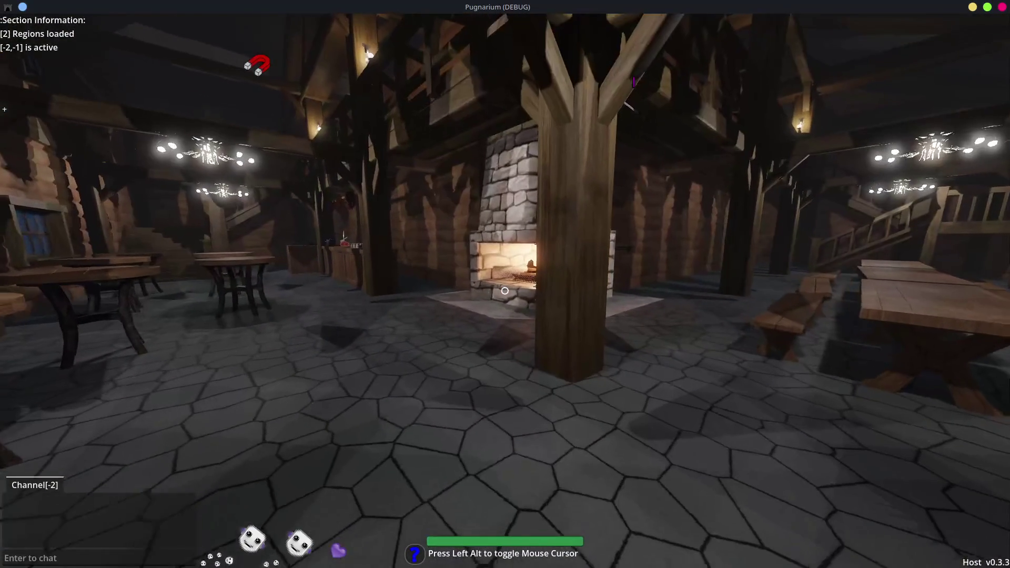
Open the wall key cabinet and look at the keys inside
key(w)
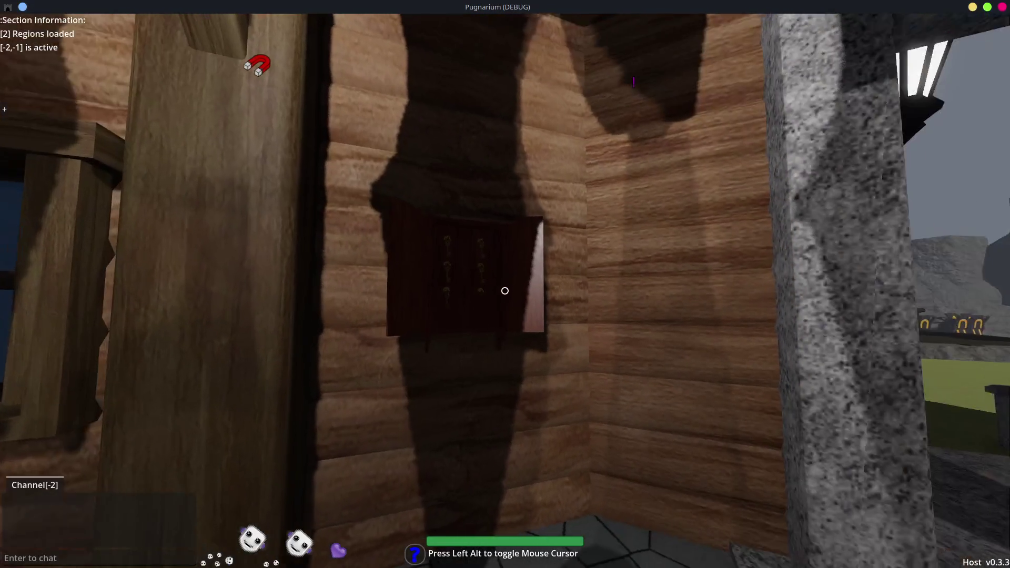
key(e)
key(w)
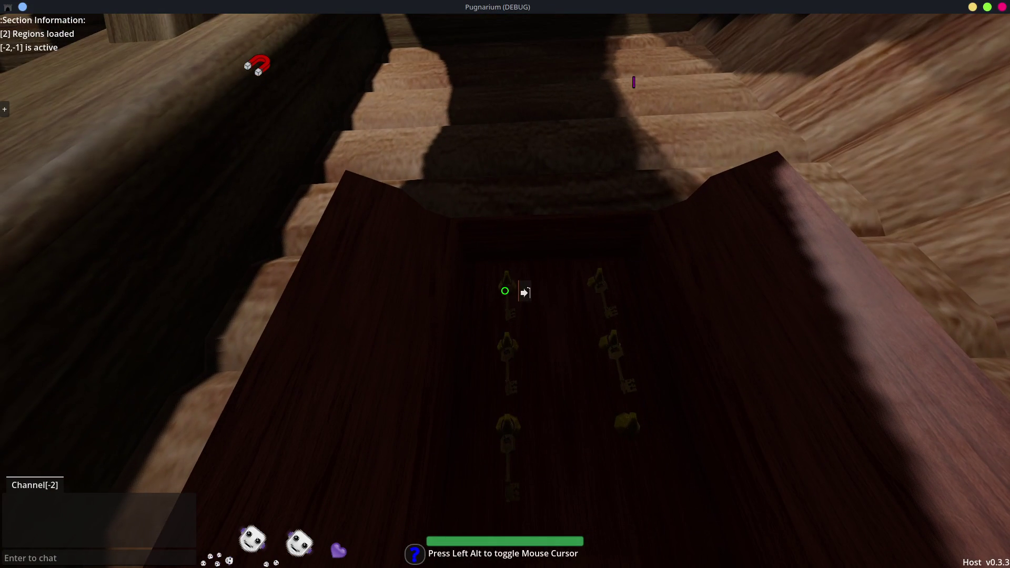
Climb to the upper floor and move a book from the ledge onto the dresser
key(w)
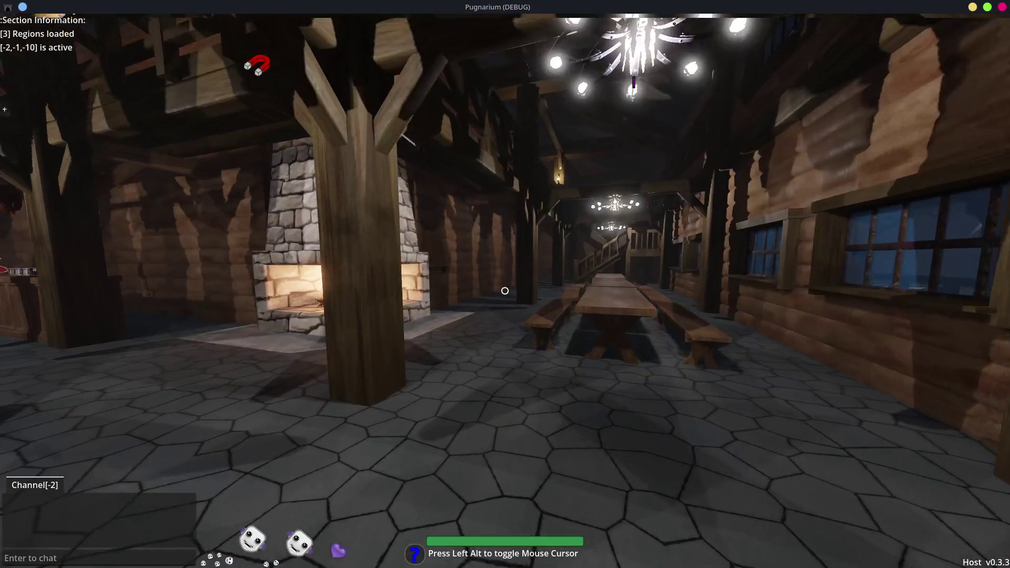
key(w)
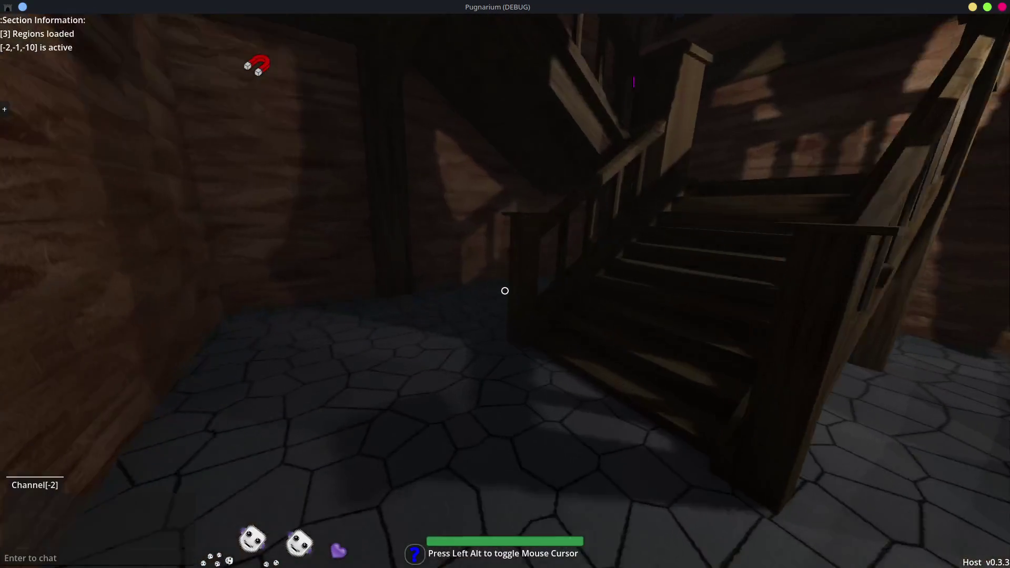
key(w)
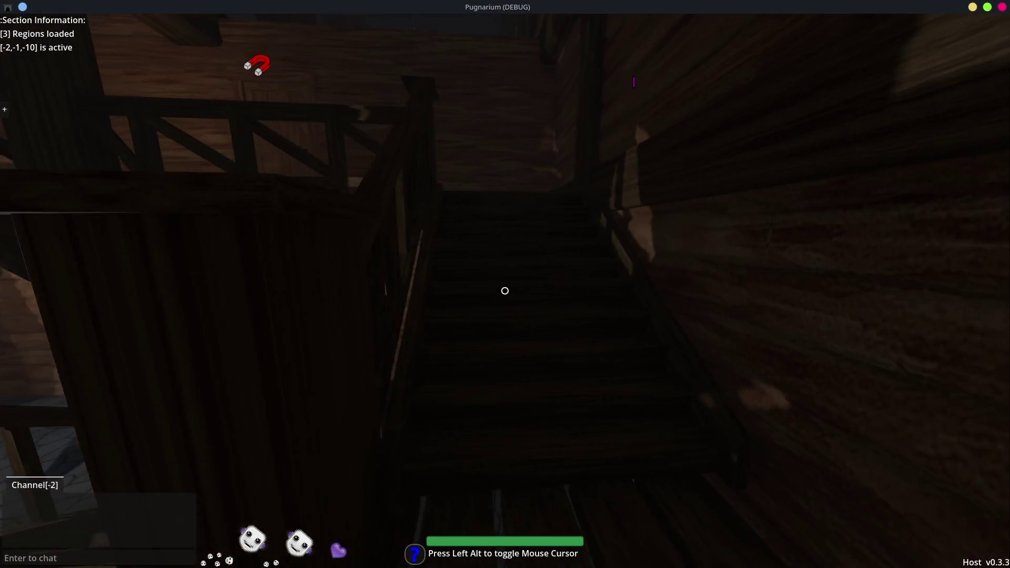
key(w)
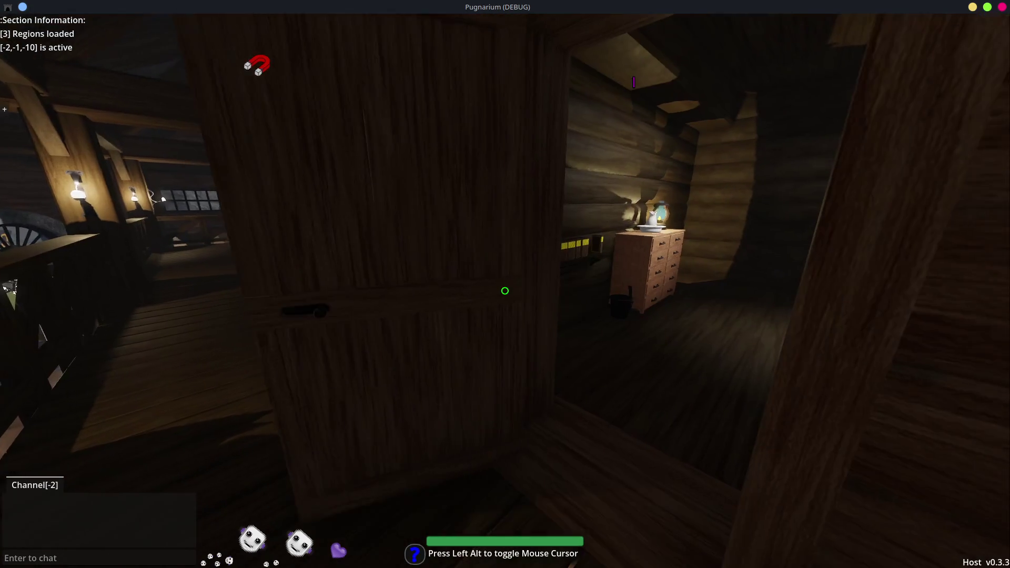
key(w)
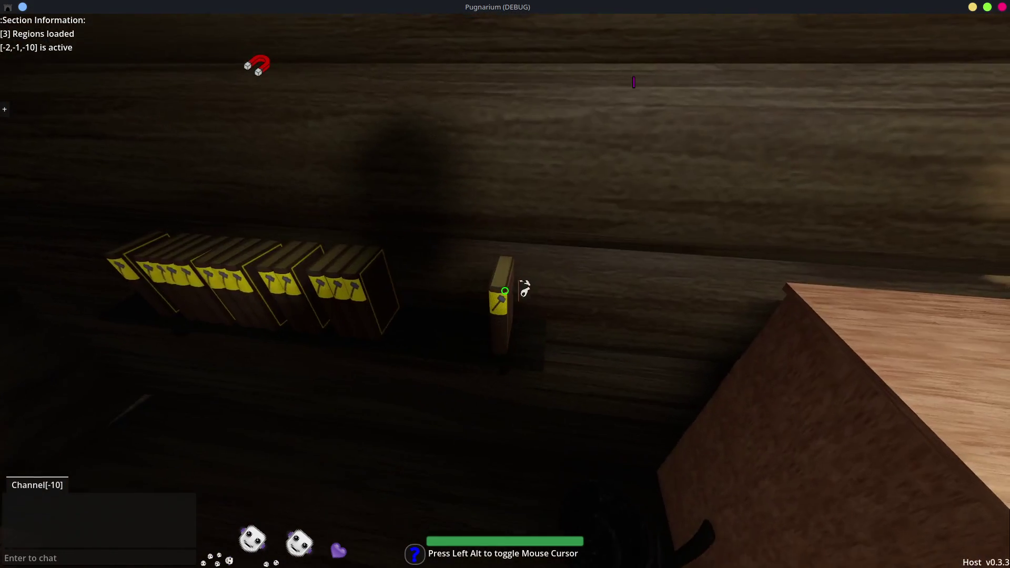
click(505, 291)
click(505, 290)
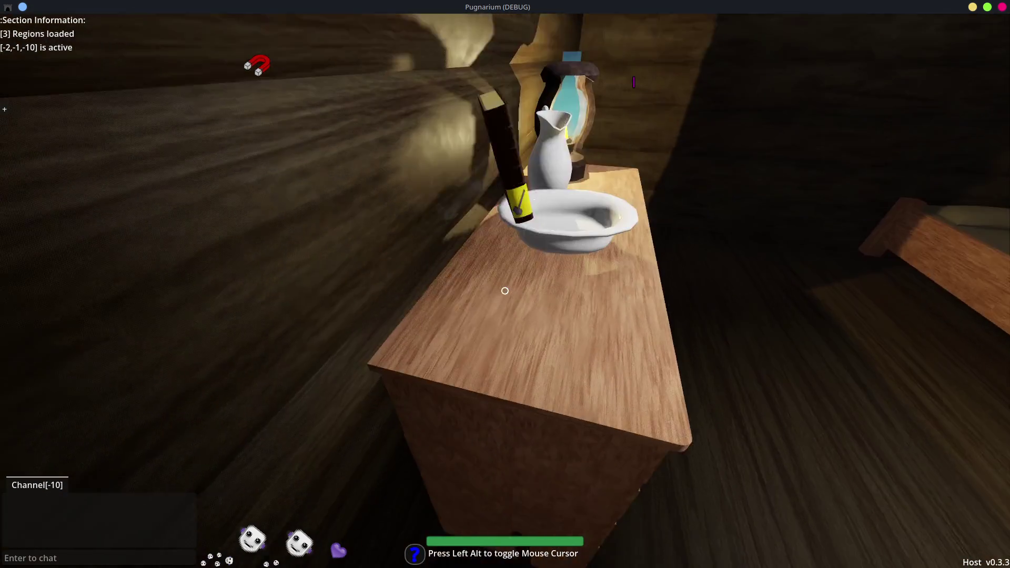
click(505, 291)
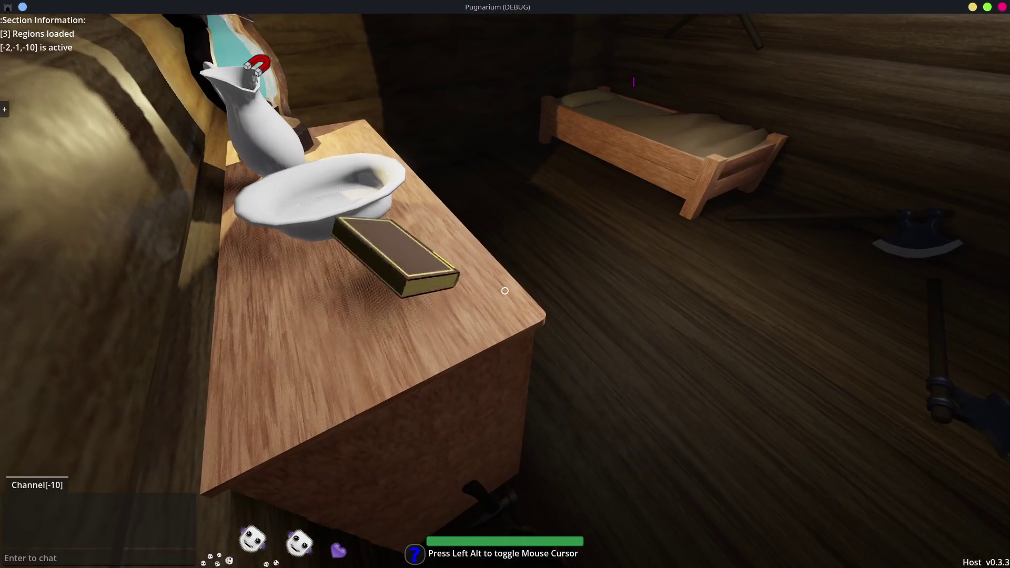
Go back downstairs through the hall to the key cabinet and look toward the tables
key(s)
key(w)
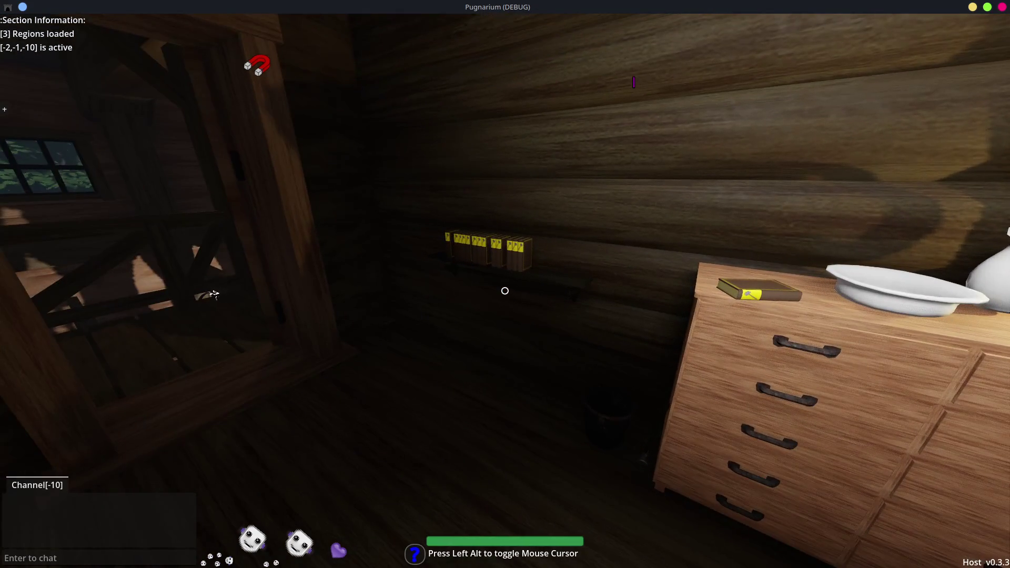
key(w)
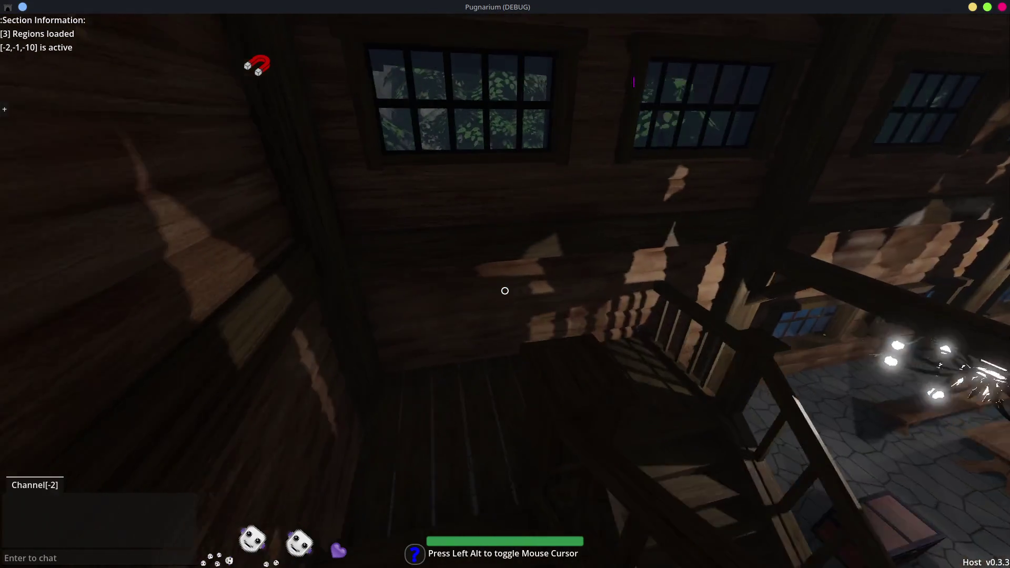
key(w)
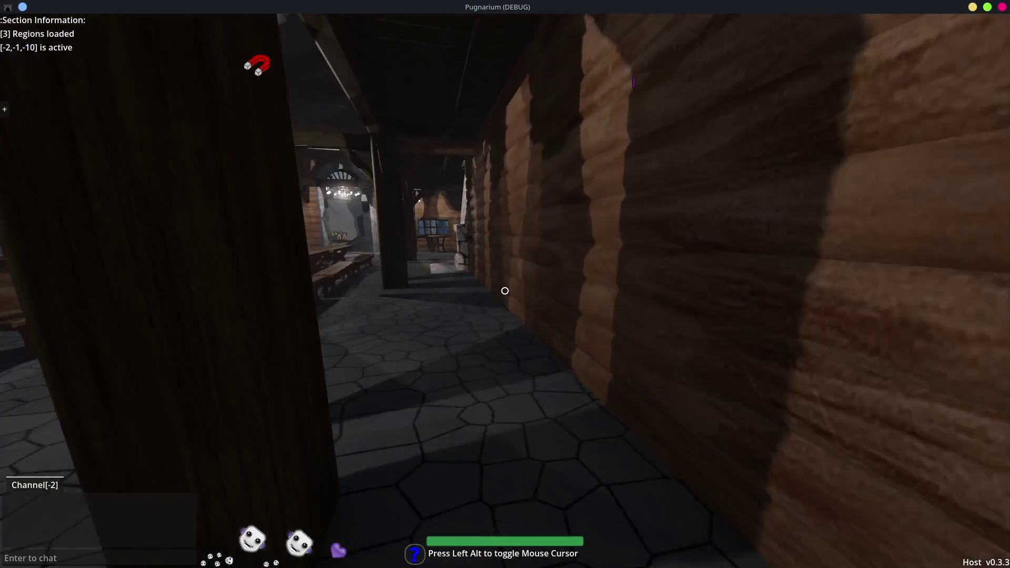
key(w)
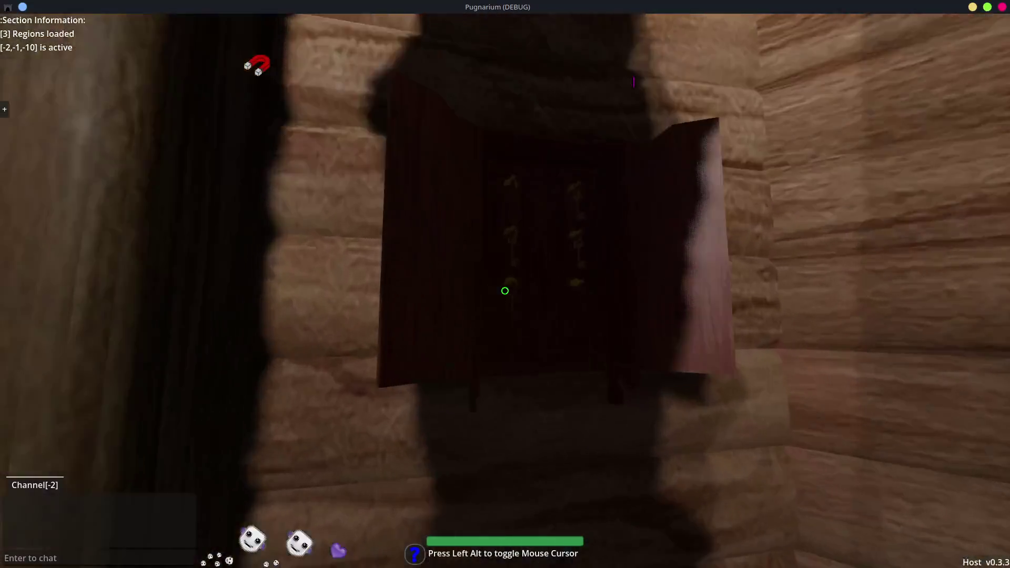
key(s)
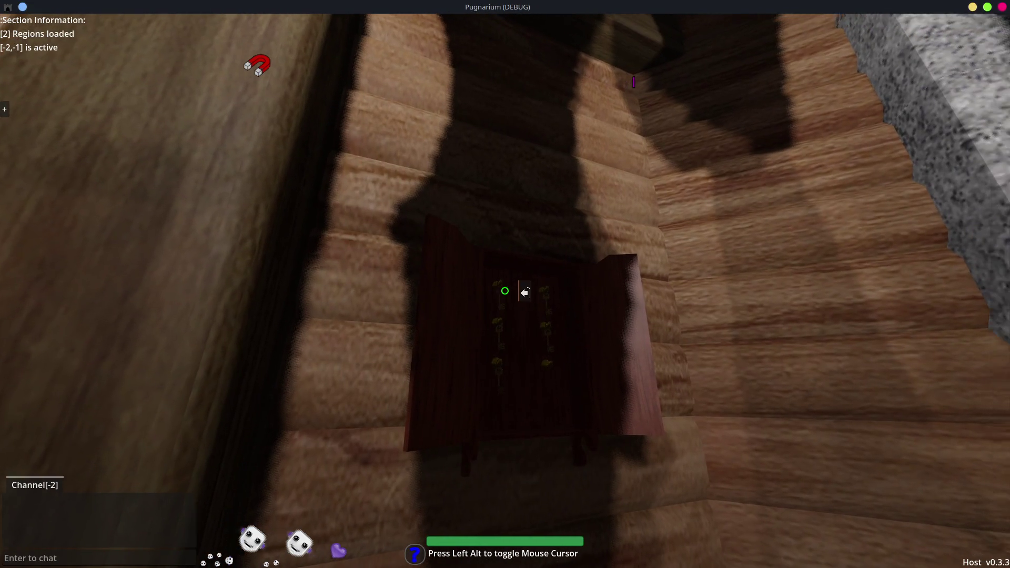
key(s)
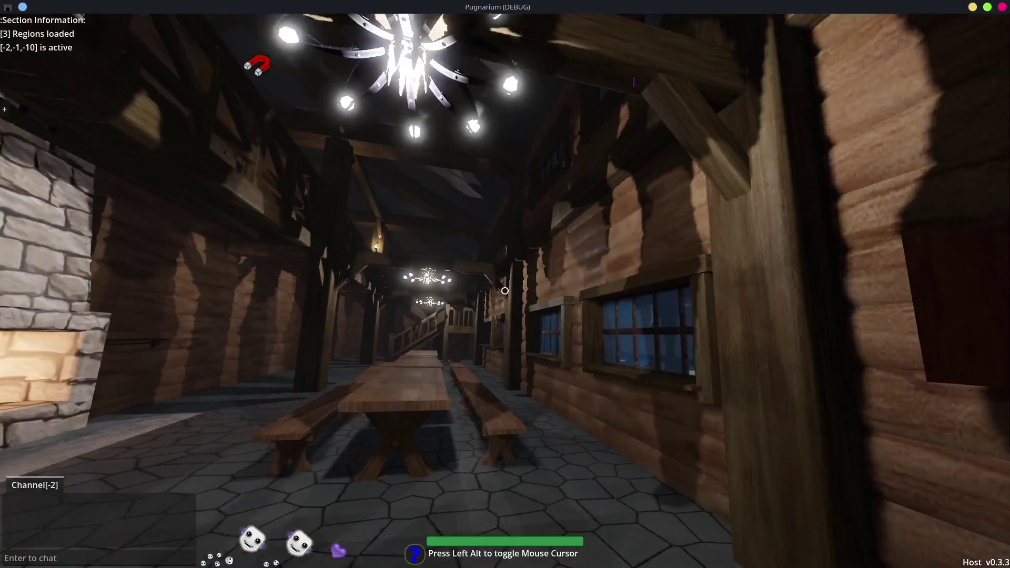
Climb upstairs again, open a bedroom door and look over the books, dresser and bed
key(w)
key(w)
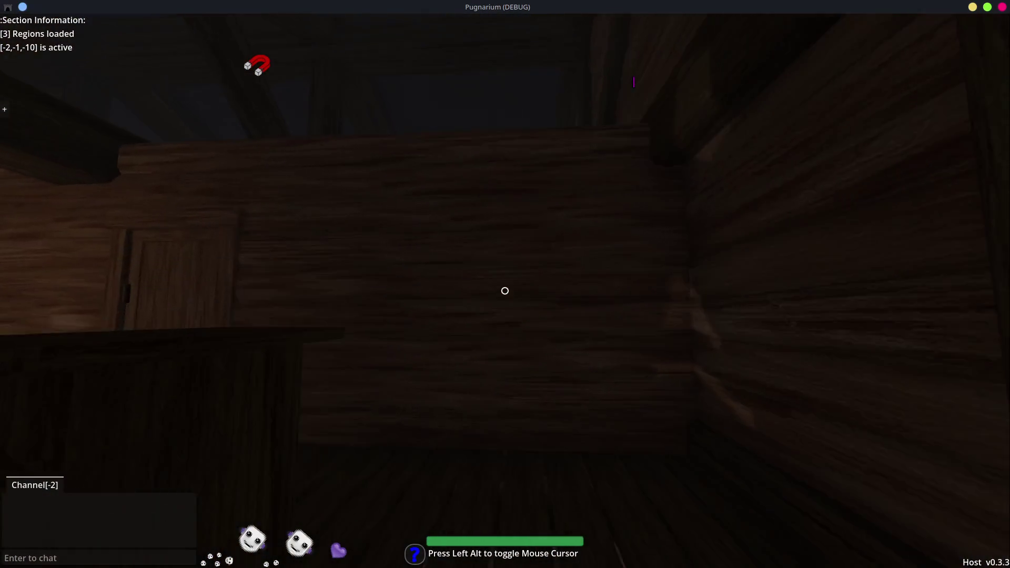
key(w)
key(s)
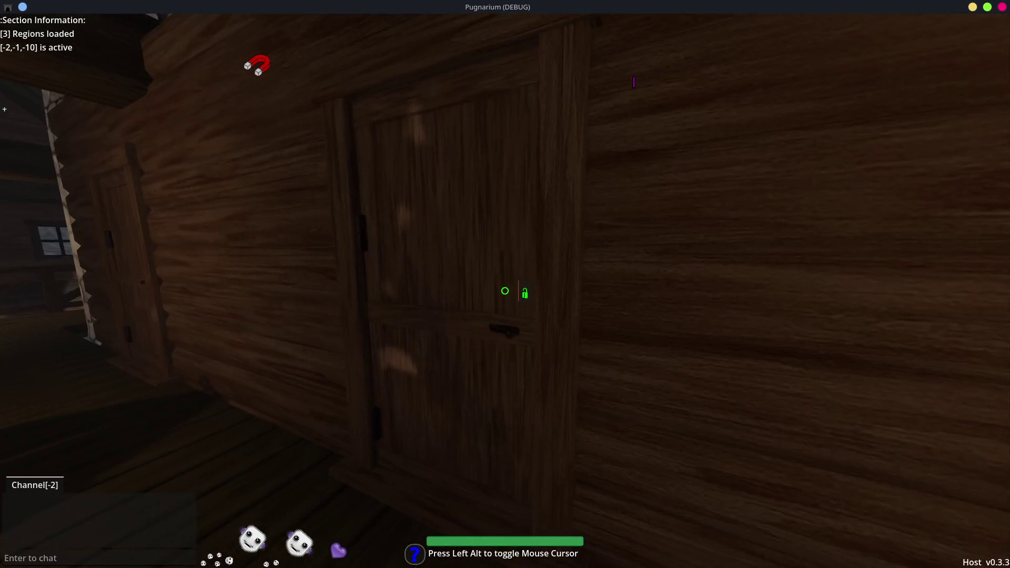
click(505, 291)
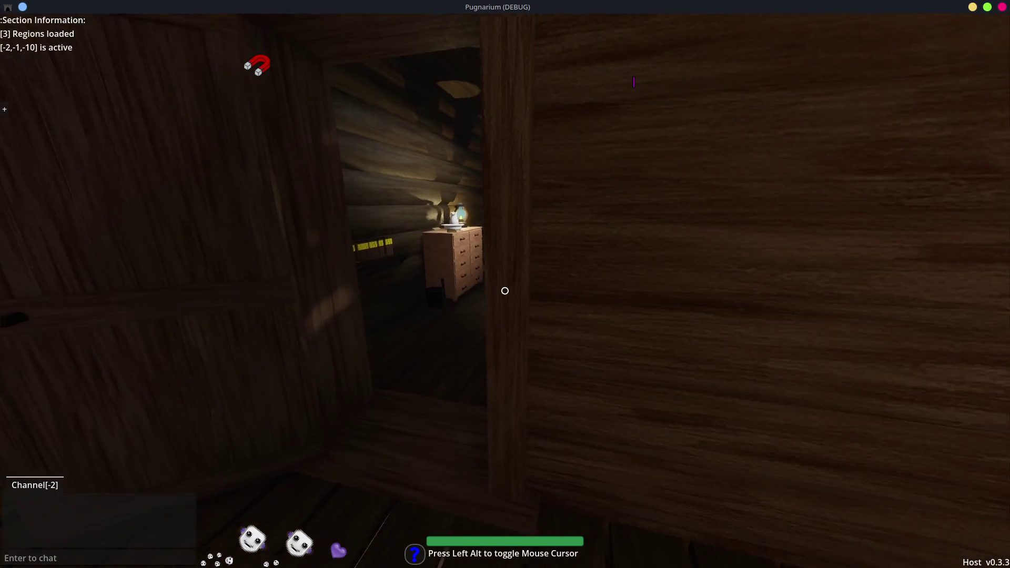
key(w)
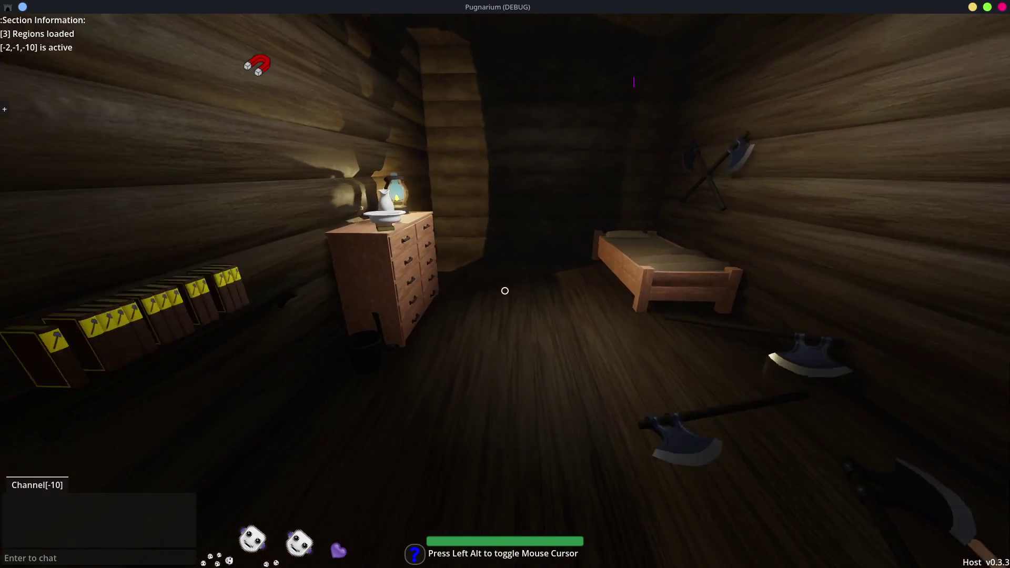
key(w)
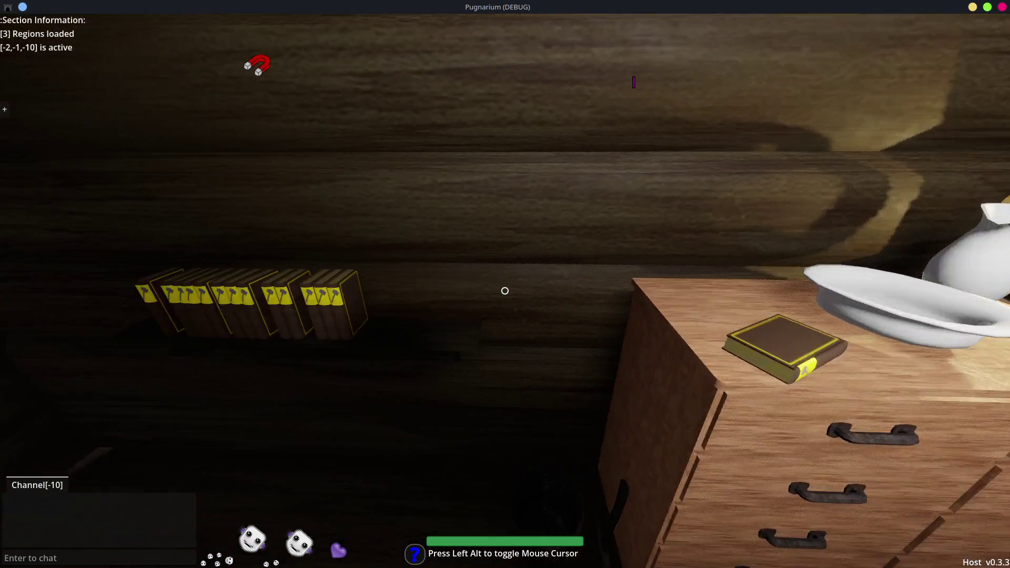
key(w)
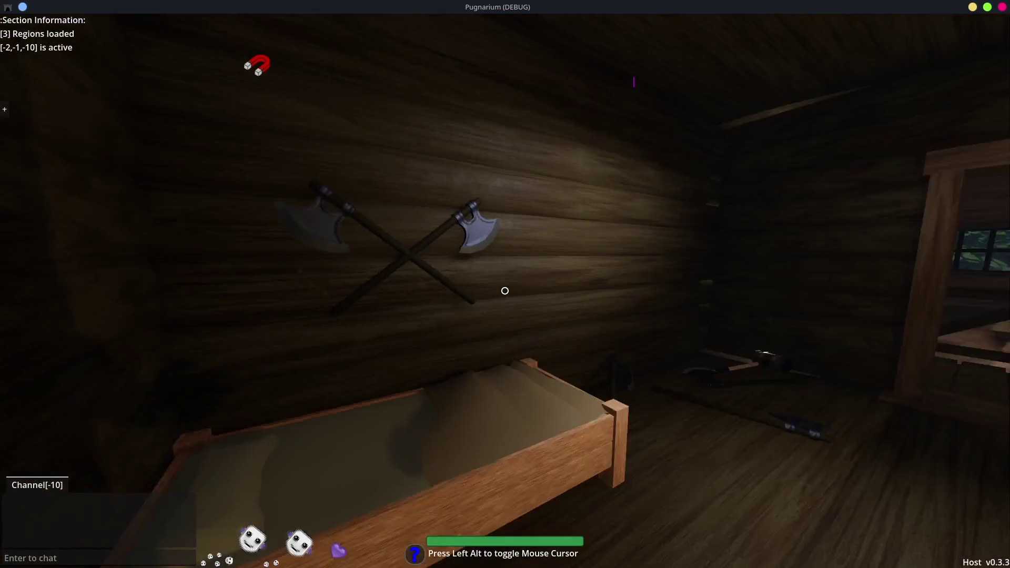
key(w)
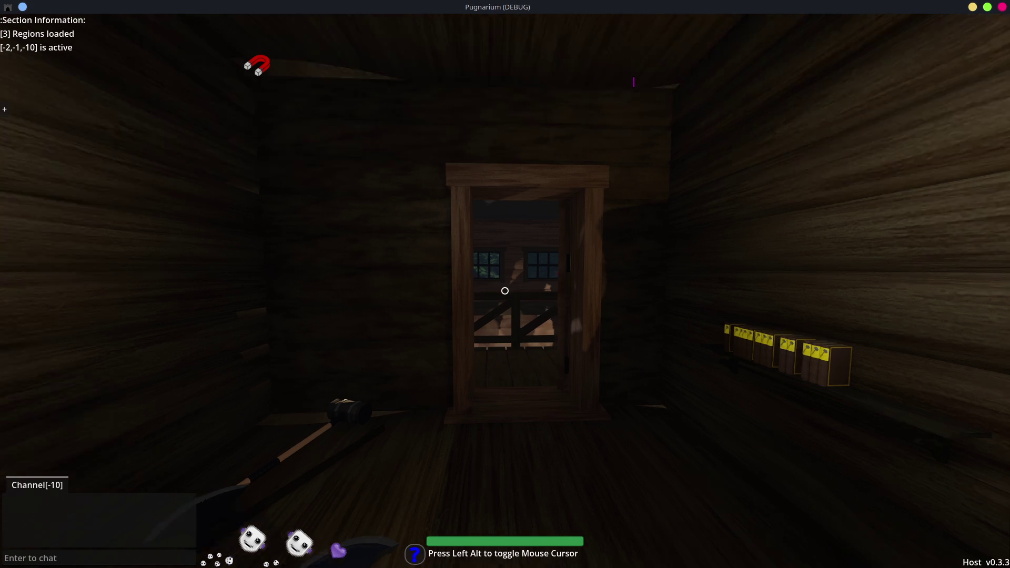
Walk through the doorway toward the staircase and hall, up to the wooden chest
key(w)
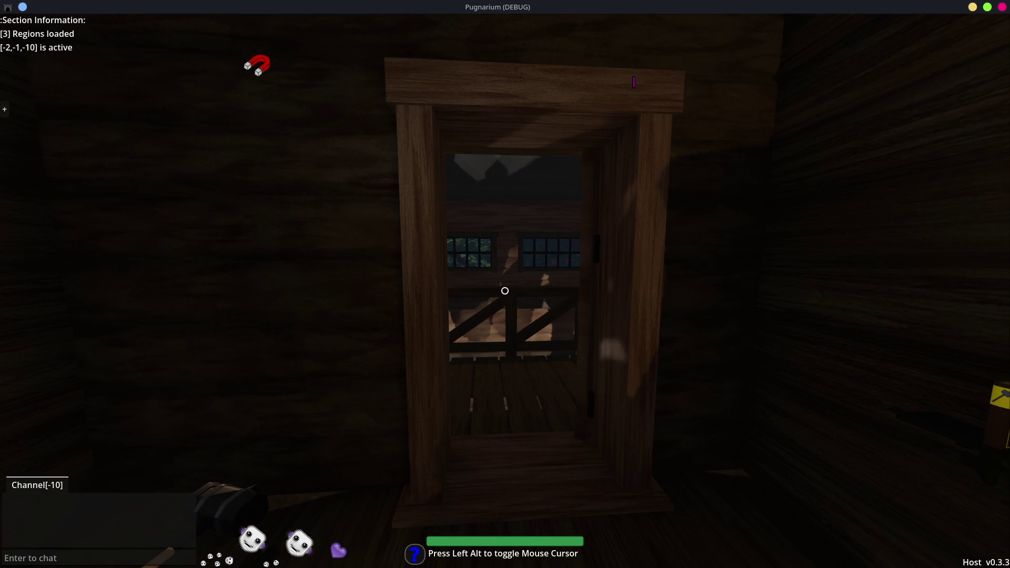
key(s)
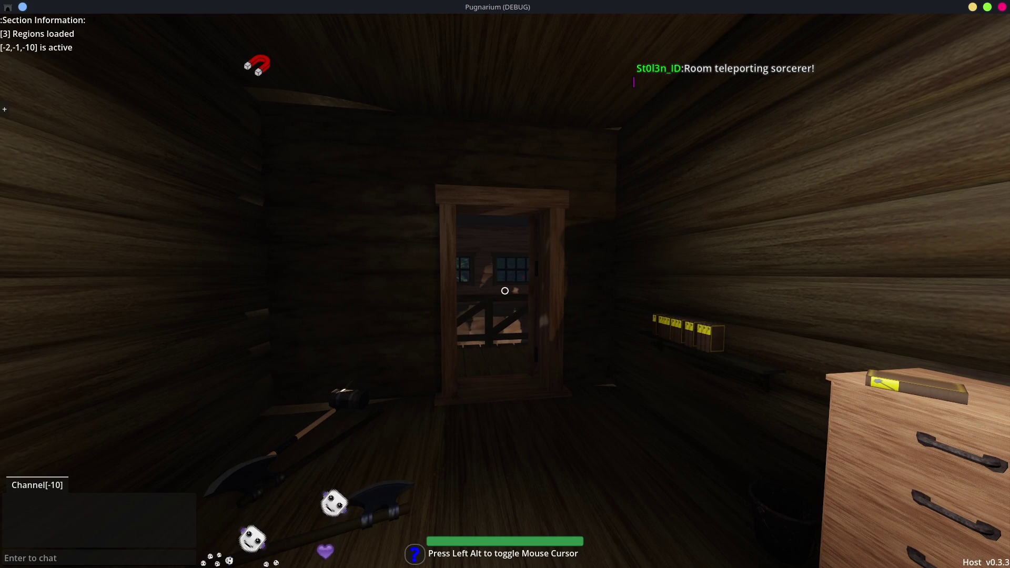
key(d)
key(w)
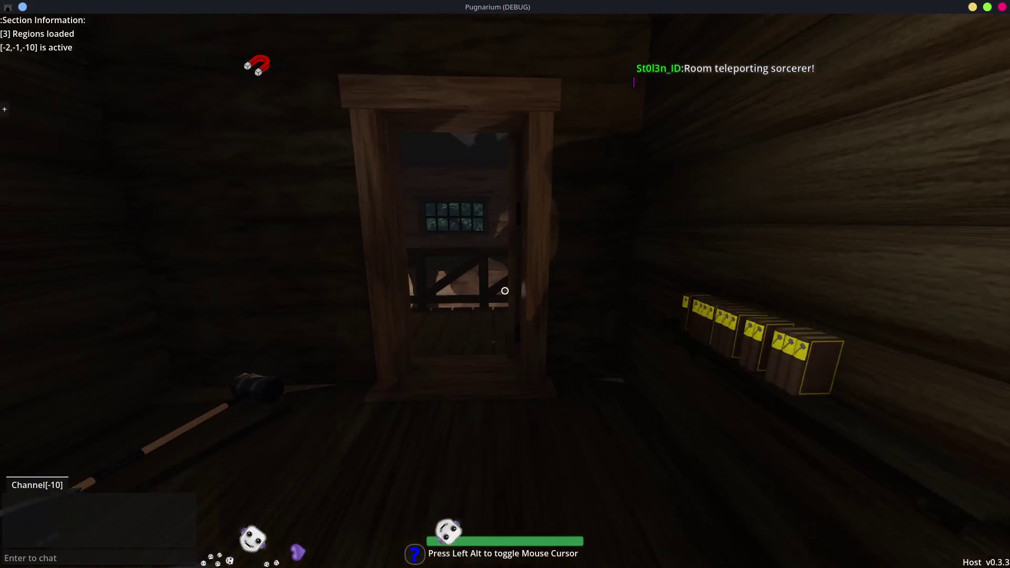
key(w)
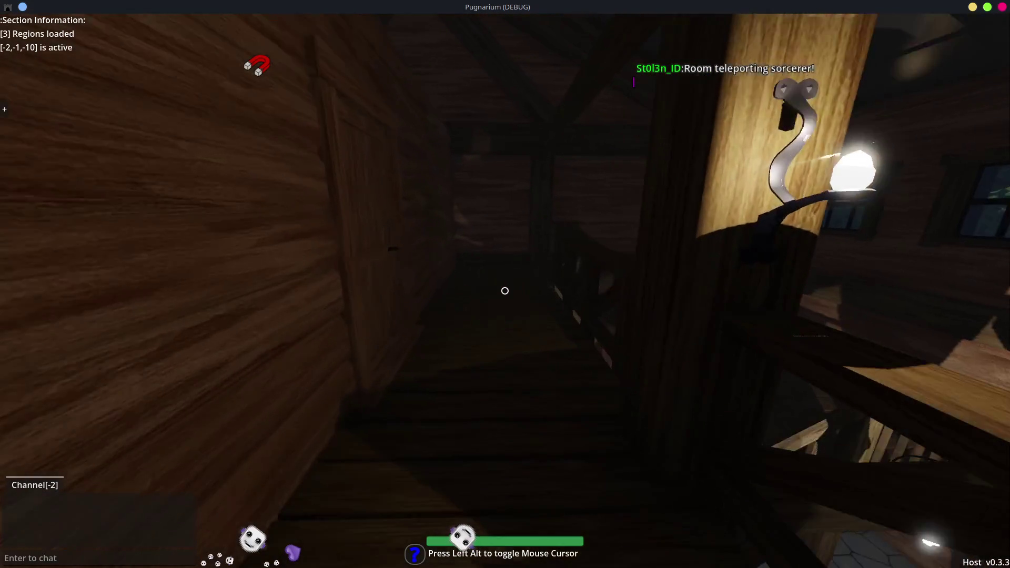
key(w)
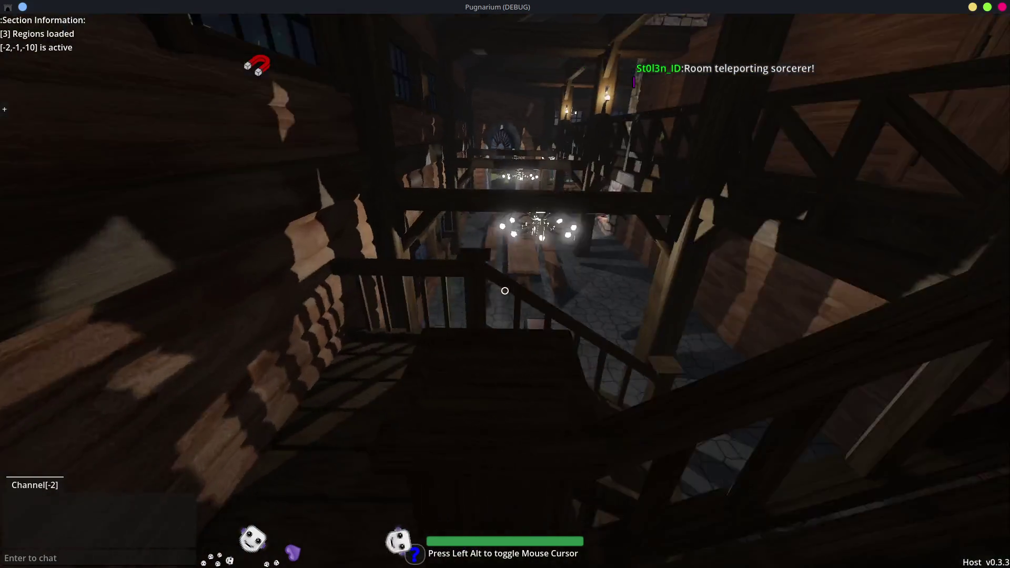
key(w)
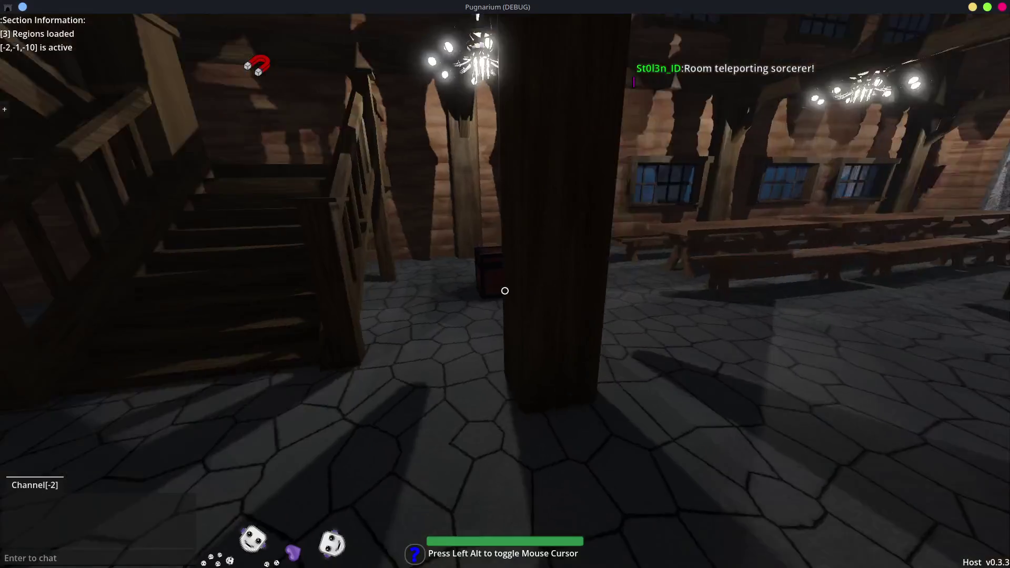
key(w)
click(505, 291)
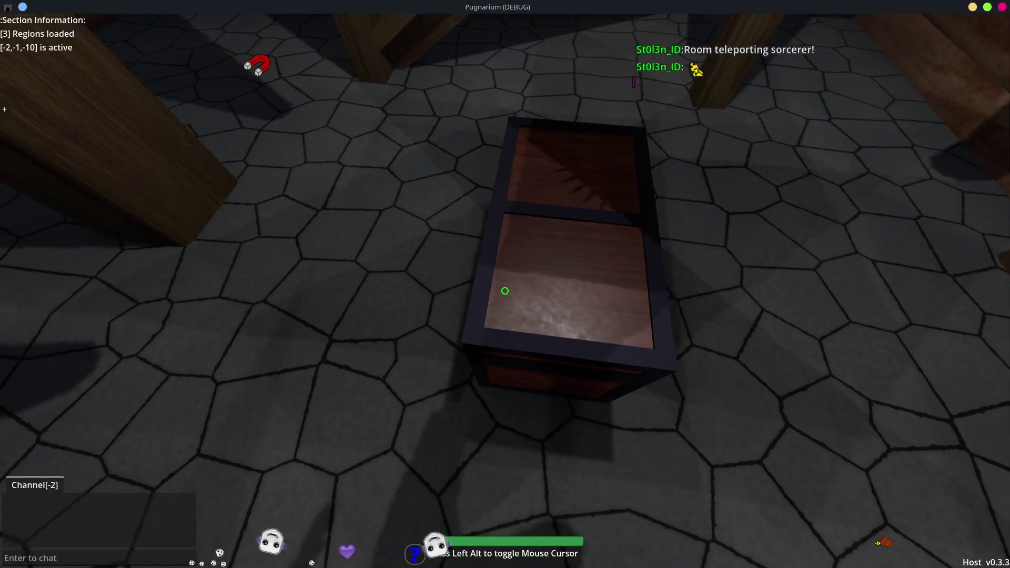
Open the chest, move the bow into the second-row Container slot, then close it
key(e)
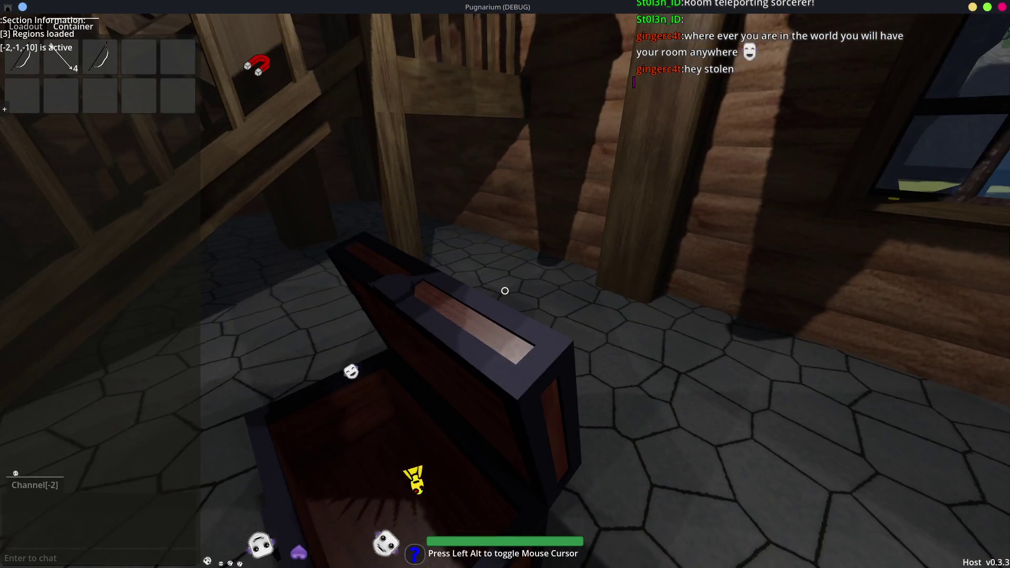
key(e)
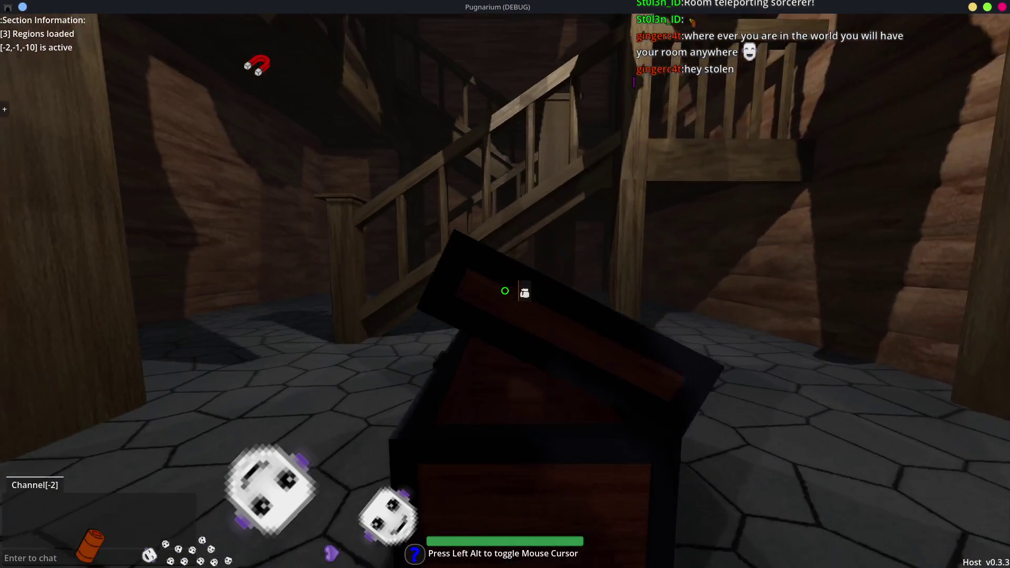
key(e)
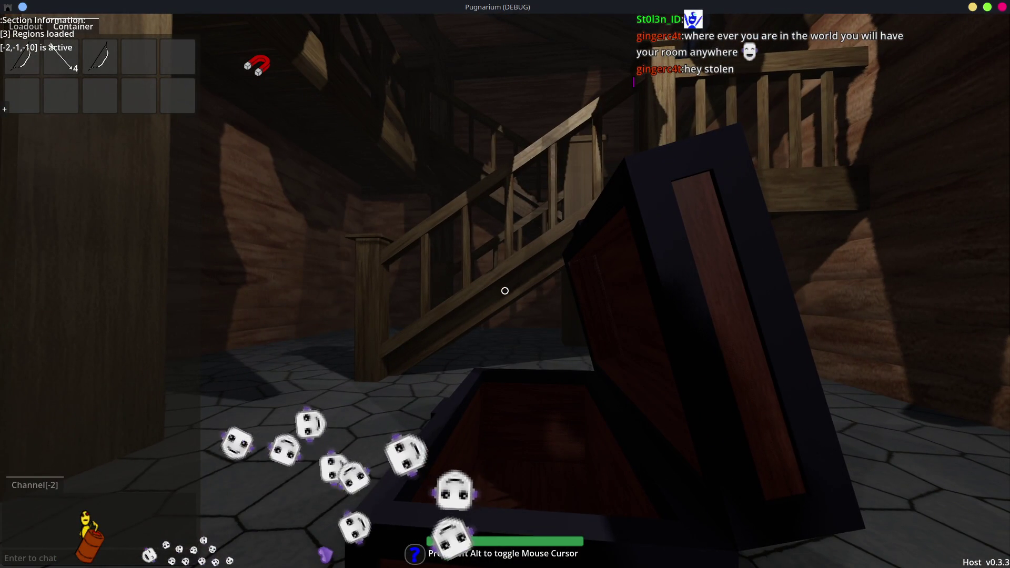
mouse_move(112, 67)
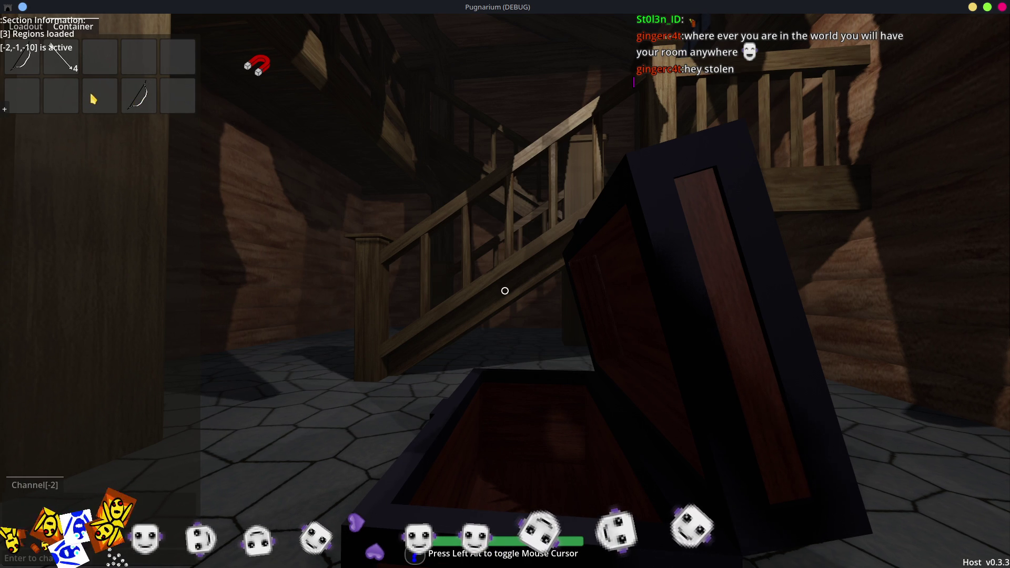
mouse_move(141, 113)
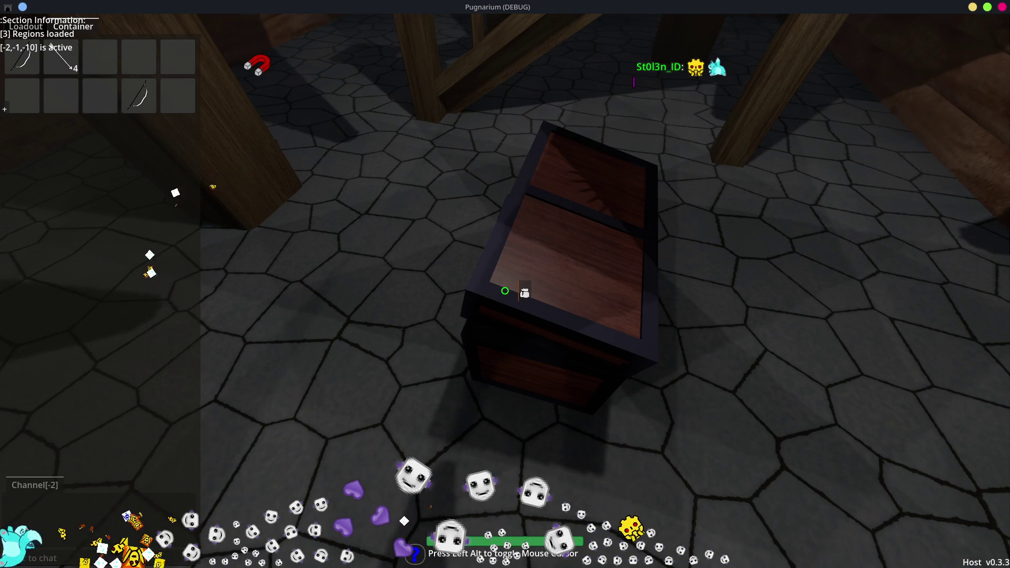
key(e)
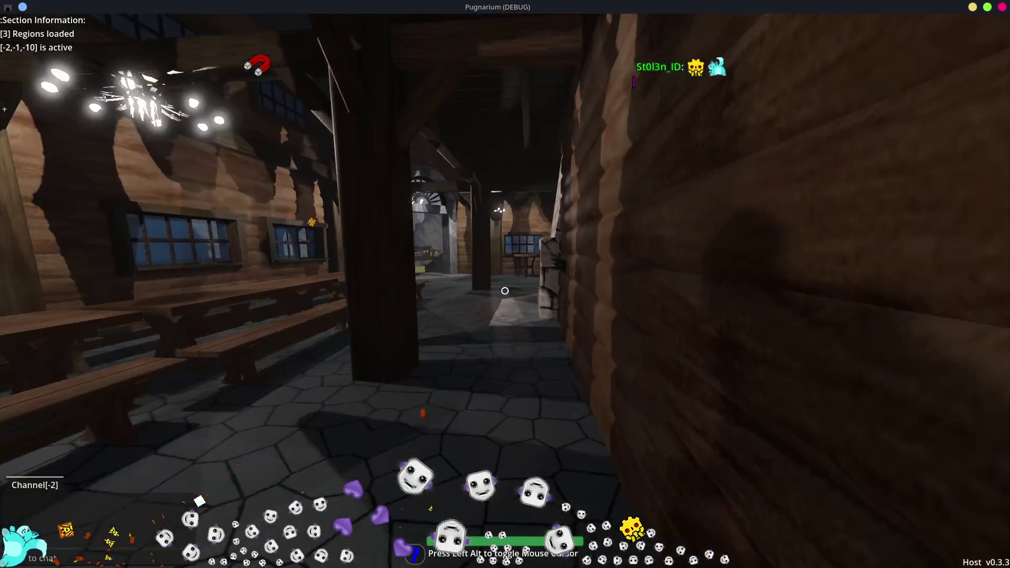
Walk through the tavern hall past the bar and fireplace and out of the tavern
key(w)
key(w)
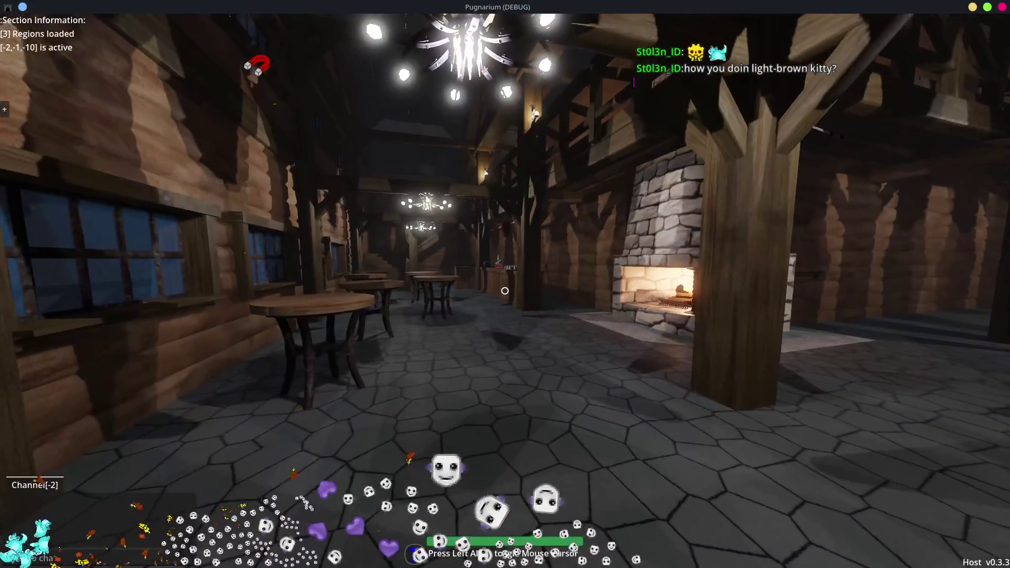
key(d)
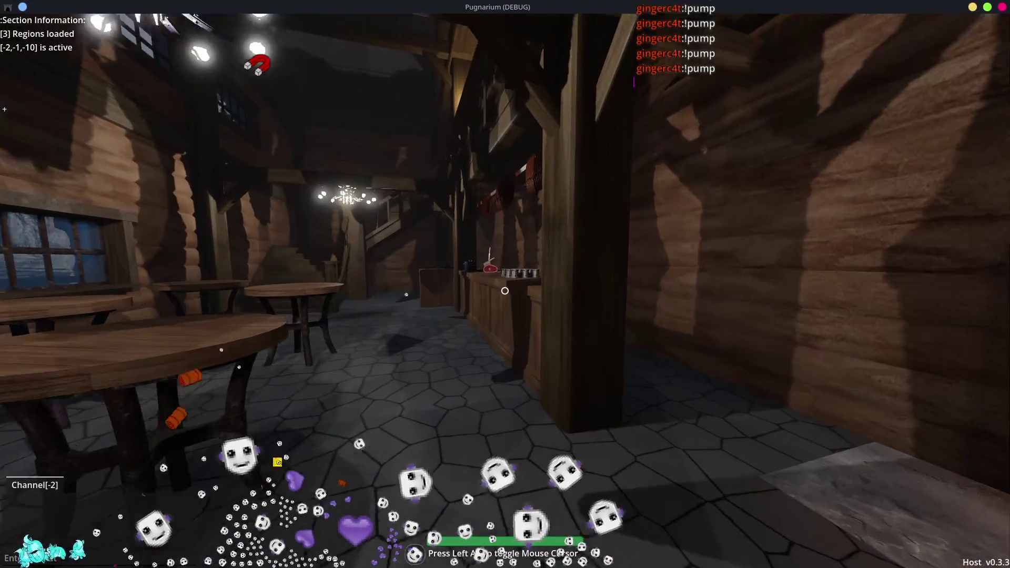
key(w)
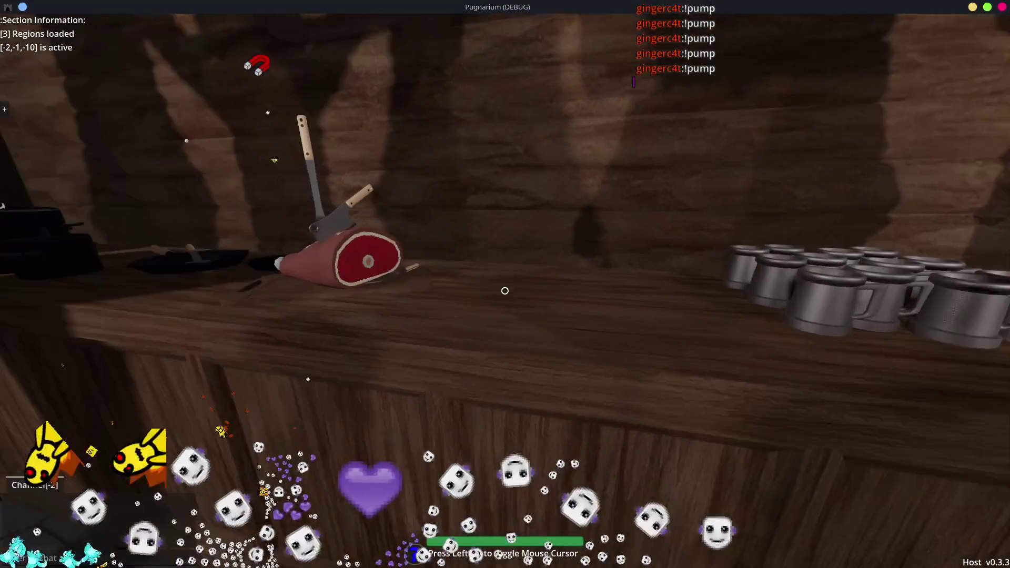
mouse_move(505, 290)
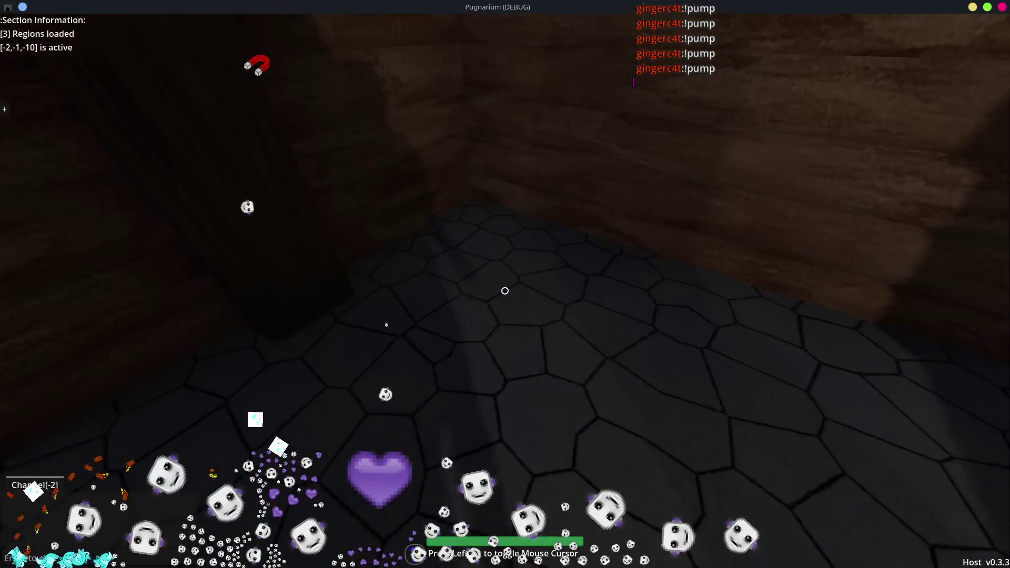
key(w)
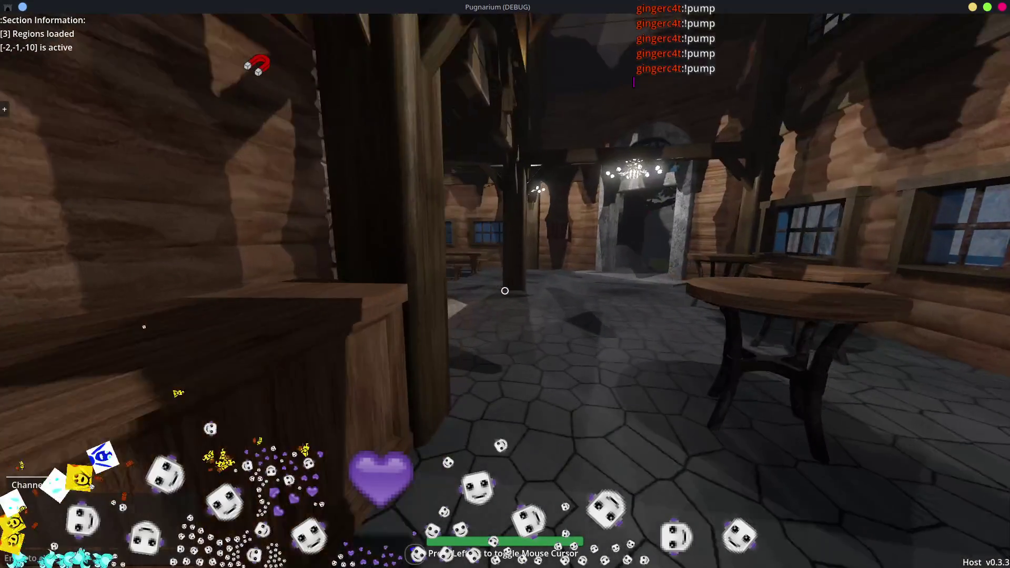
key(w)
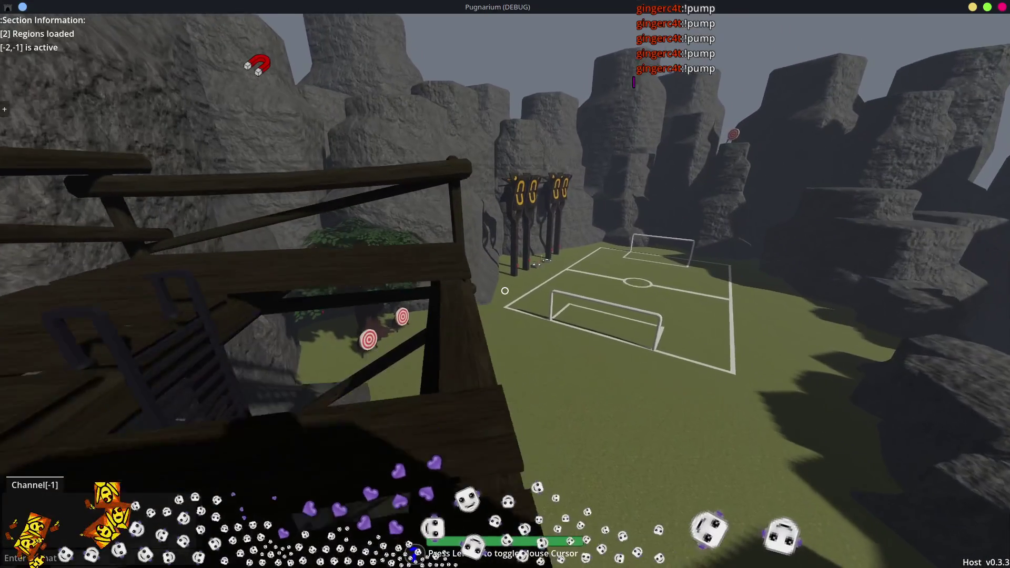
Pass through the wooden structure and follow the grass path past the tavern to the big tree
key(w)
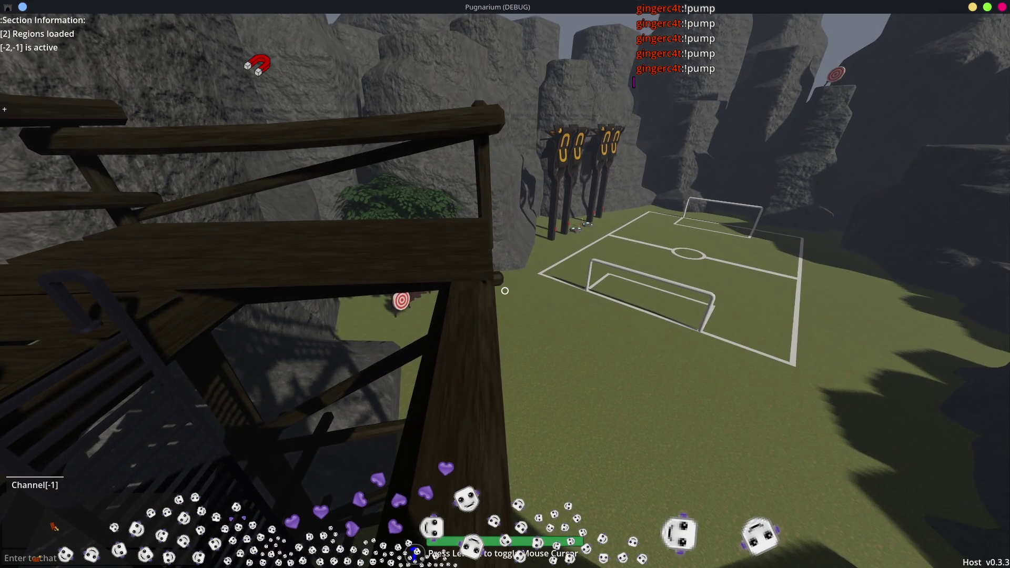
key(w)
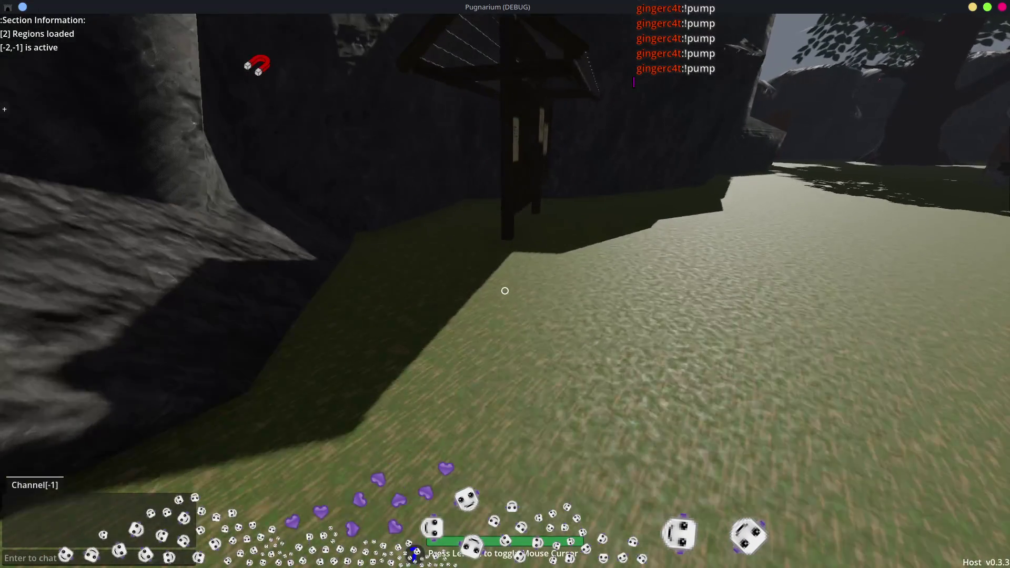
key(w)
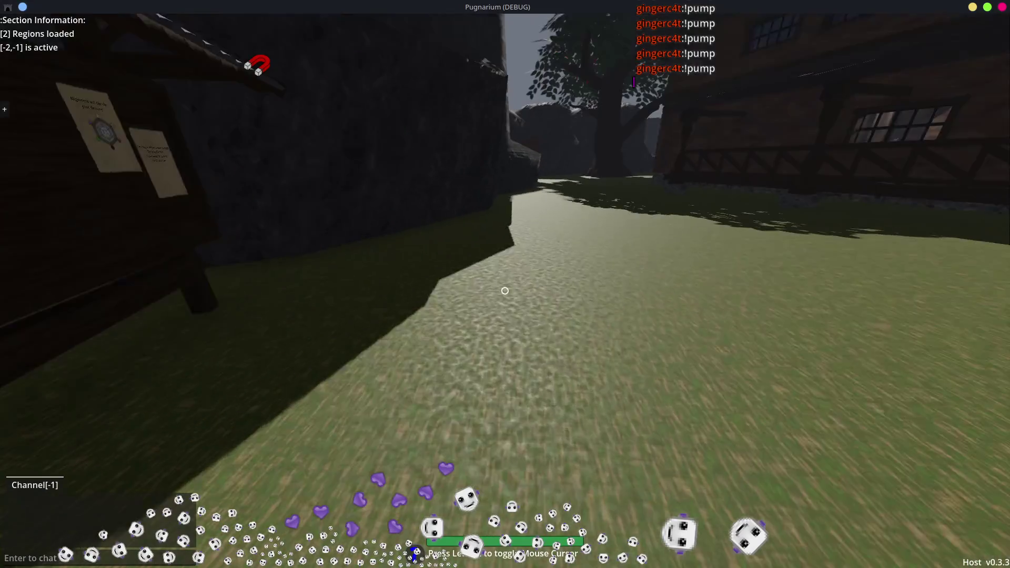
key(w)
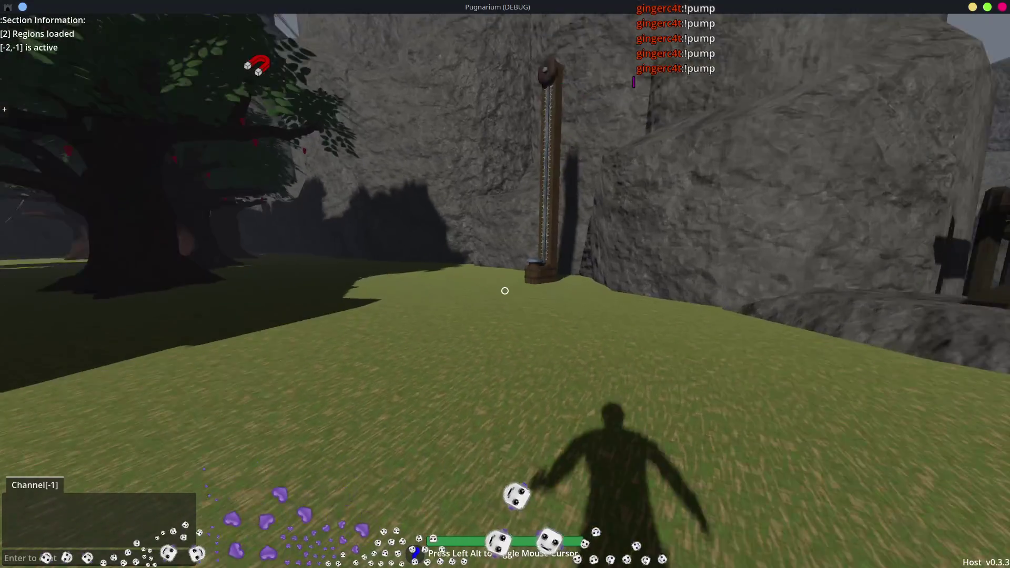
key(w)
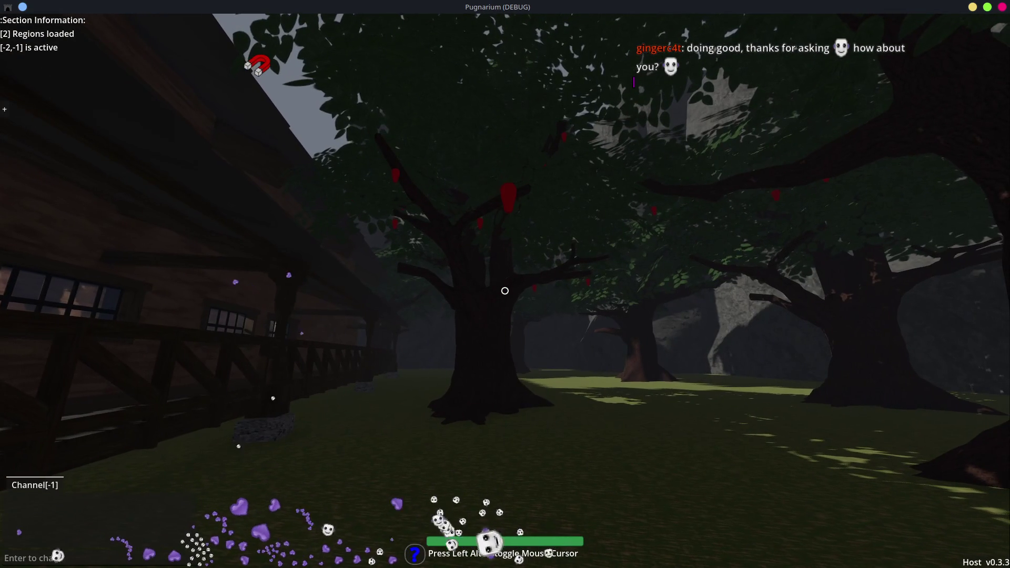
Equip the bow, draw it aiming into the tree canopy, then bring up the inventory
key(1)
drag(504, 291, 505, 291)
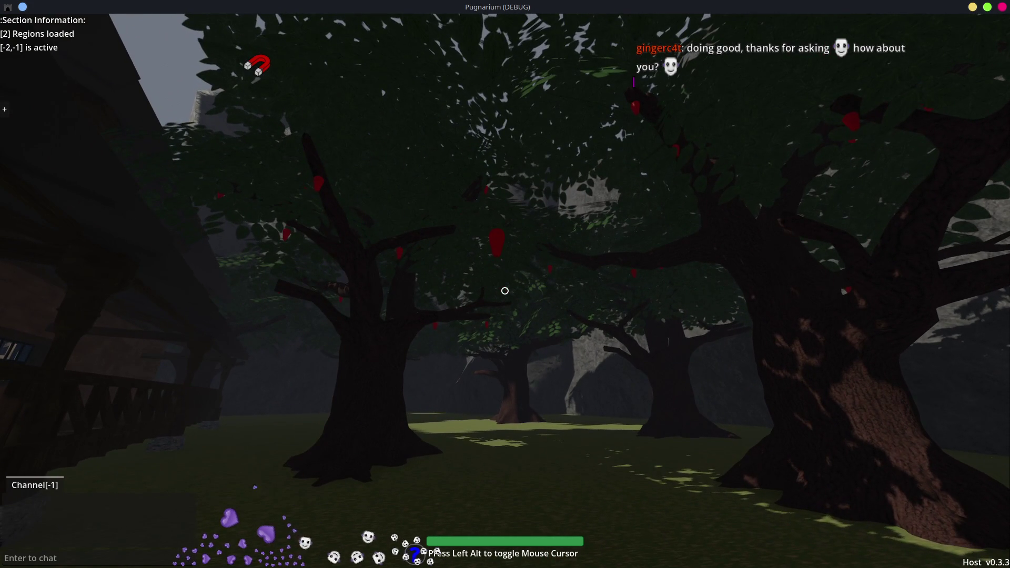
key(Tab)
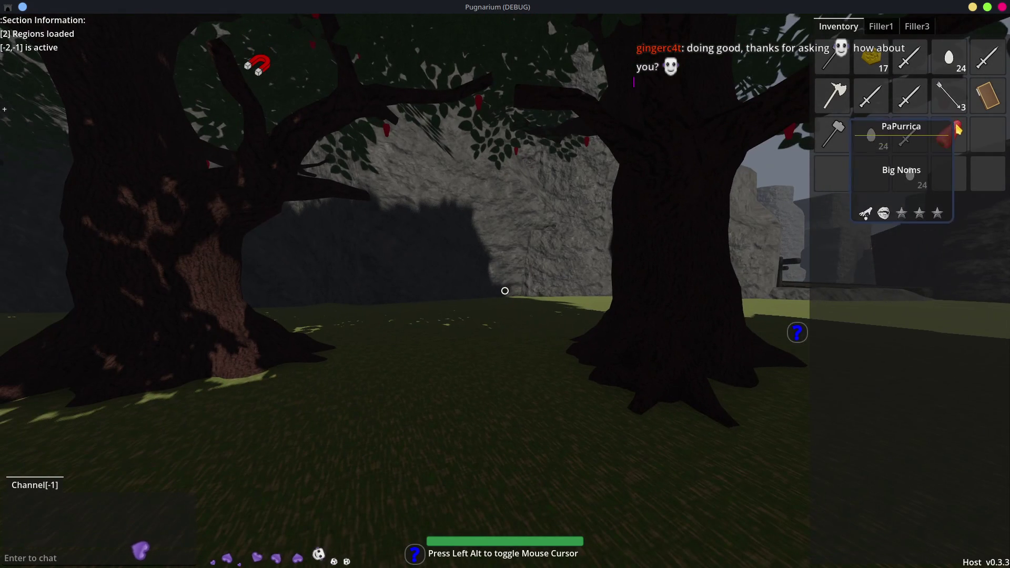
Drop the pepper, the sword and two eggs from the inventory onto the ground
click(957, 129)
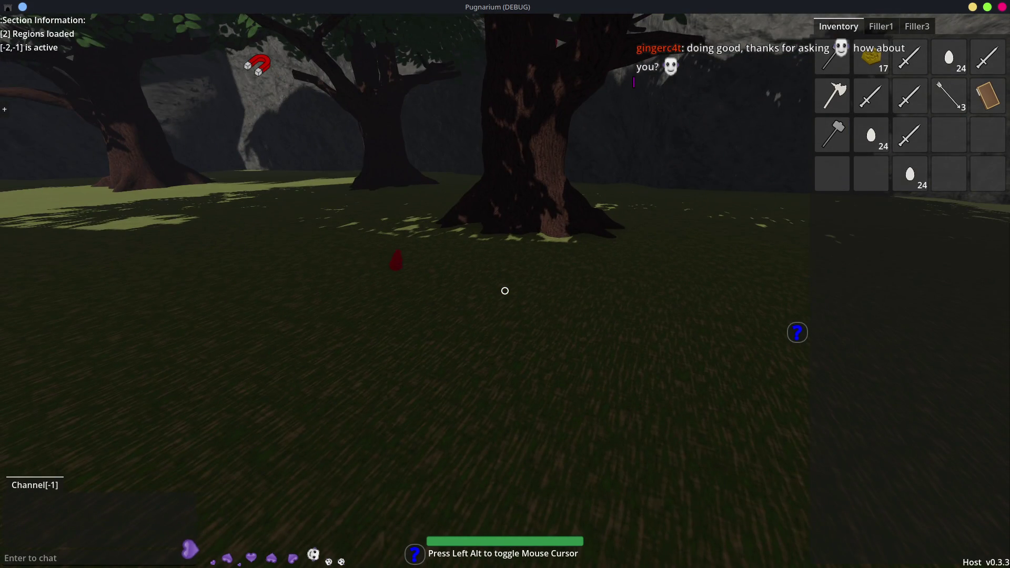
key(w)
key(Alt_L)
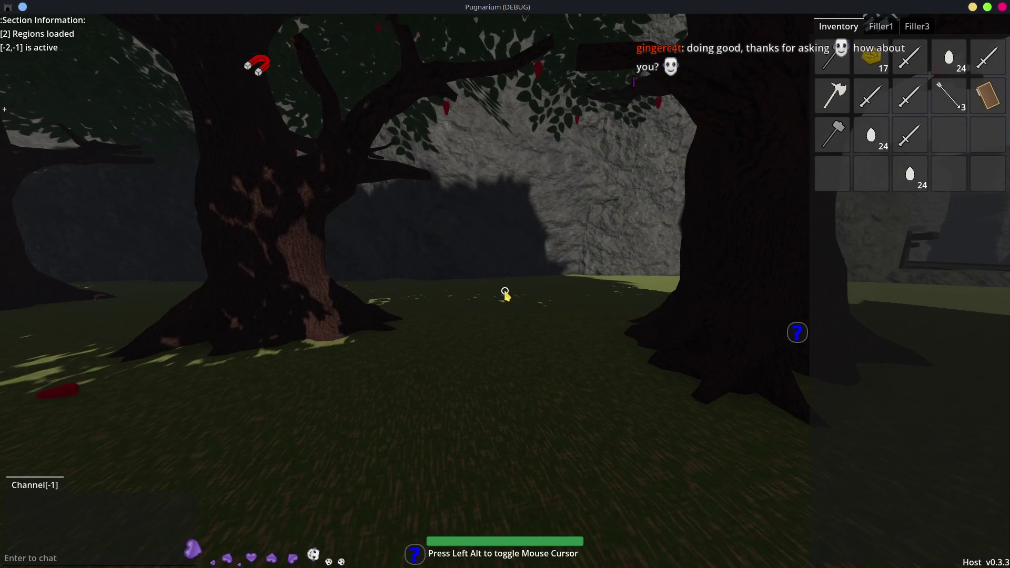
click(912, 136)
key(Alt_L)
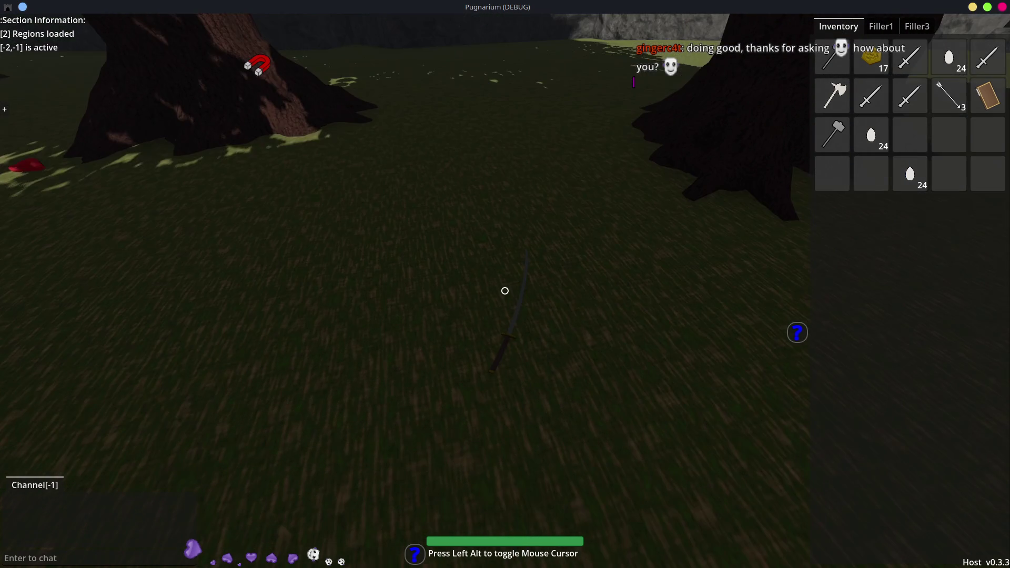
key(w)
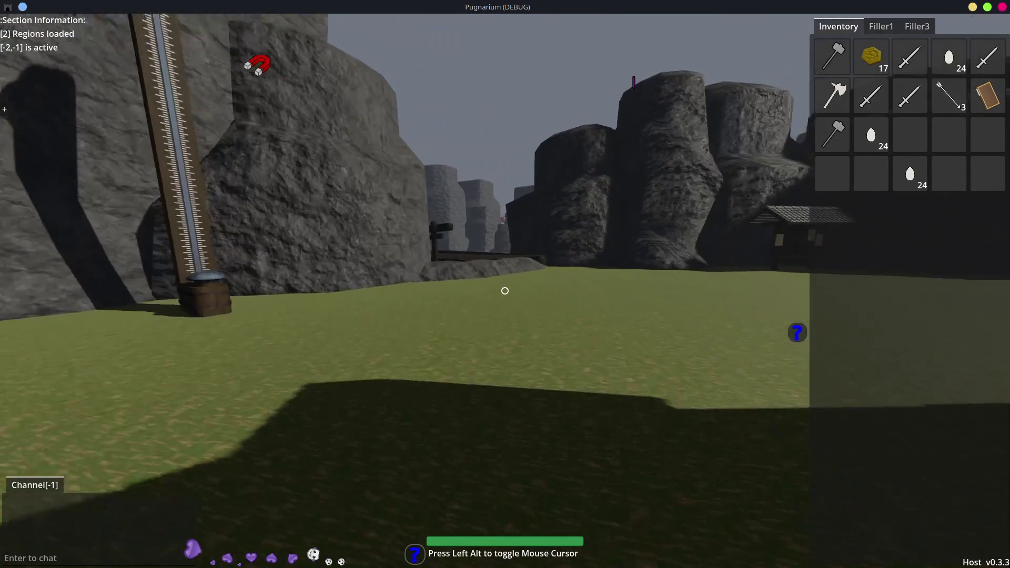
key(Alt_L)
click(910, 179)
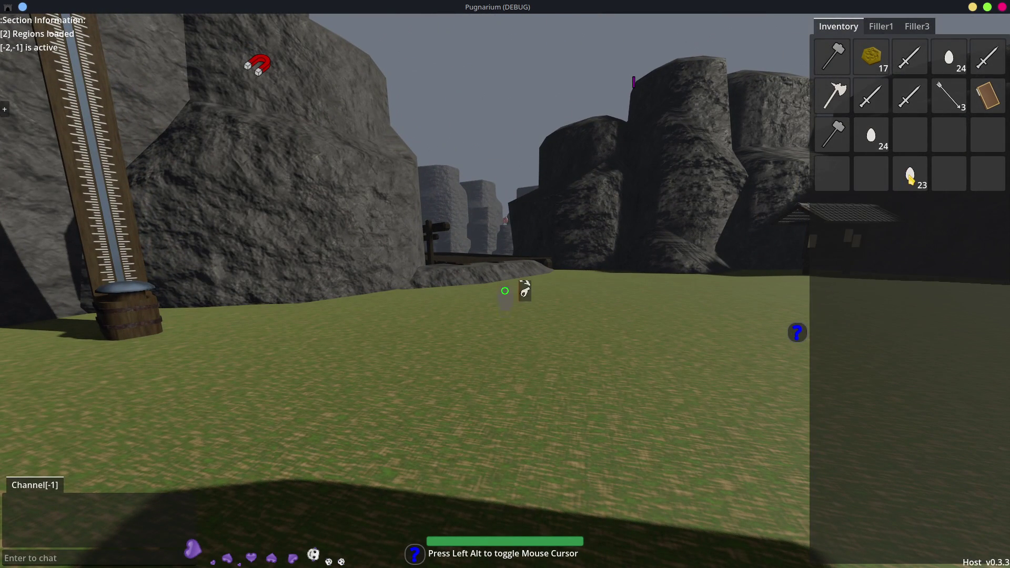
key(Alt_L)
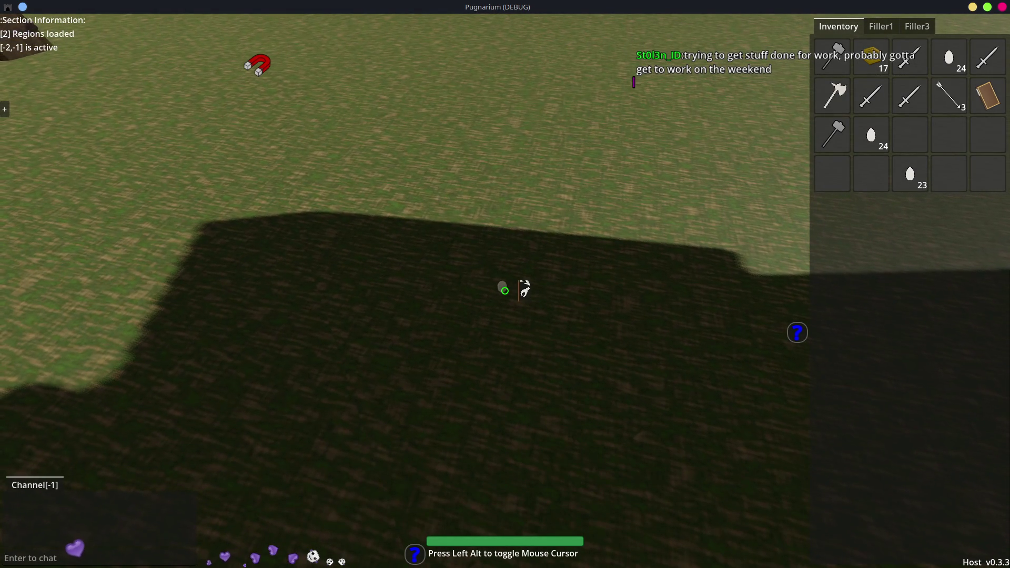
key(Alt_L)
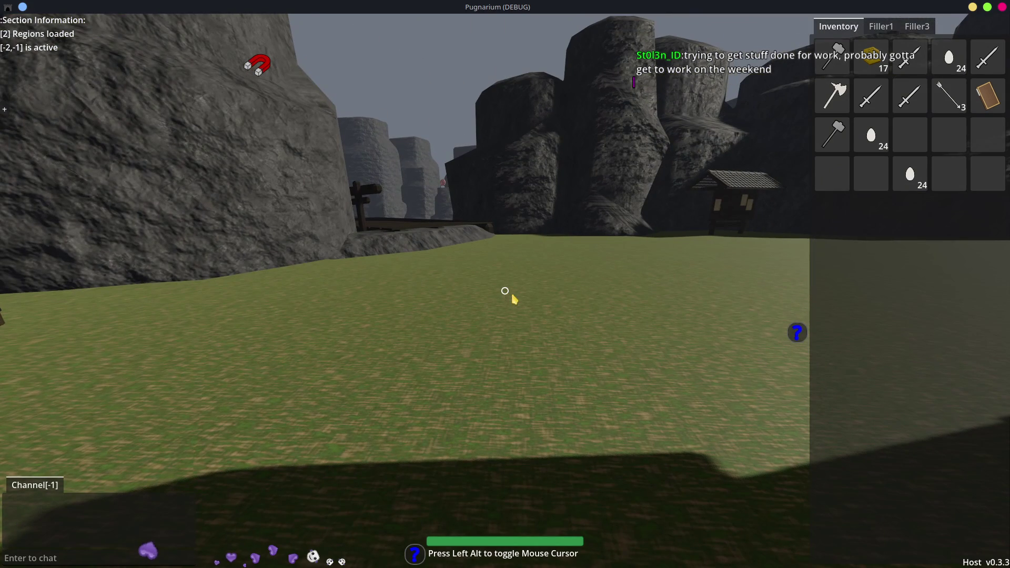
drag(910, 174, 702, 194)
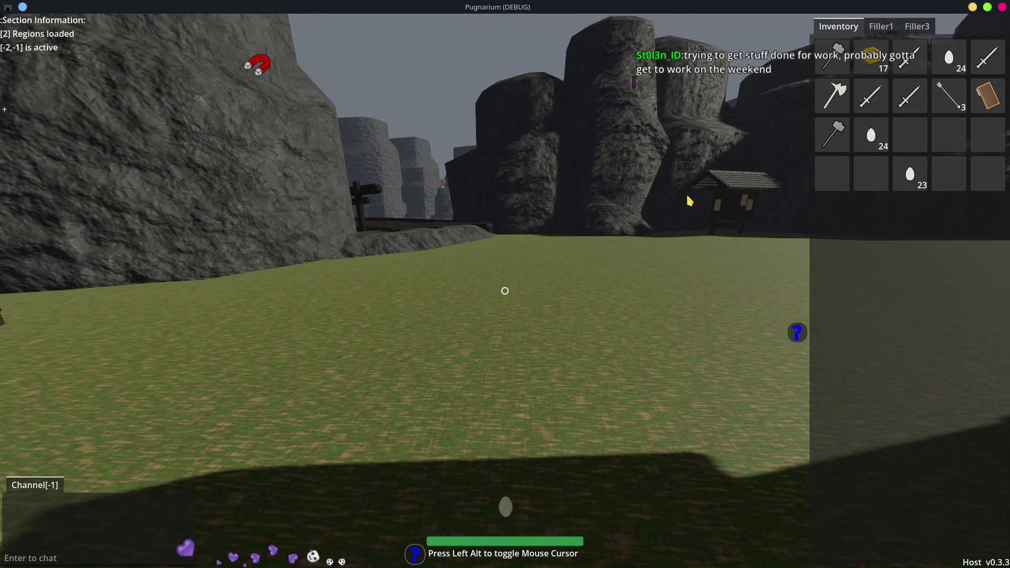
key(Alt_L)
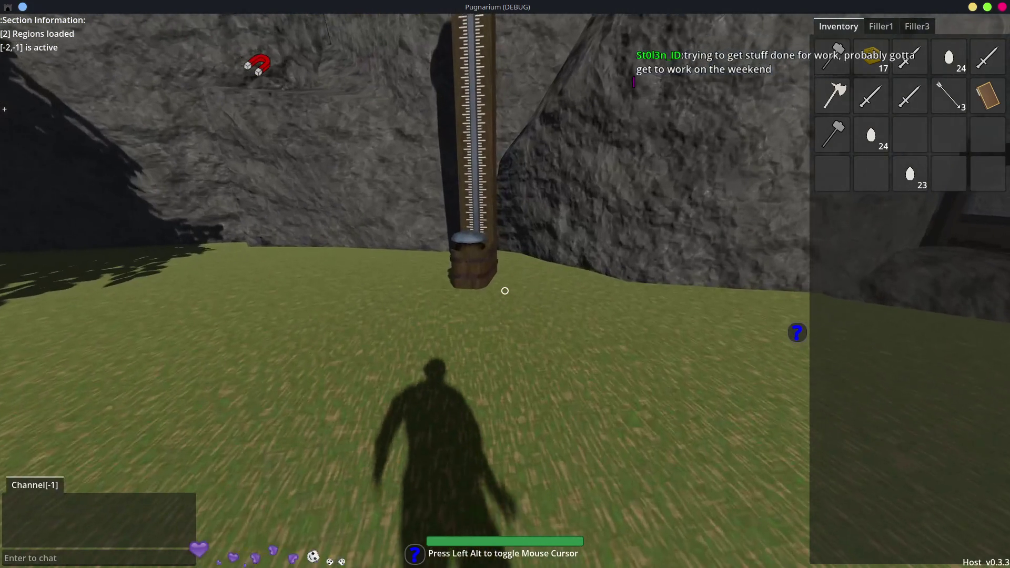
Swing the held pole weapon at the strength-test post, then step back
click(506, 291)
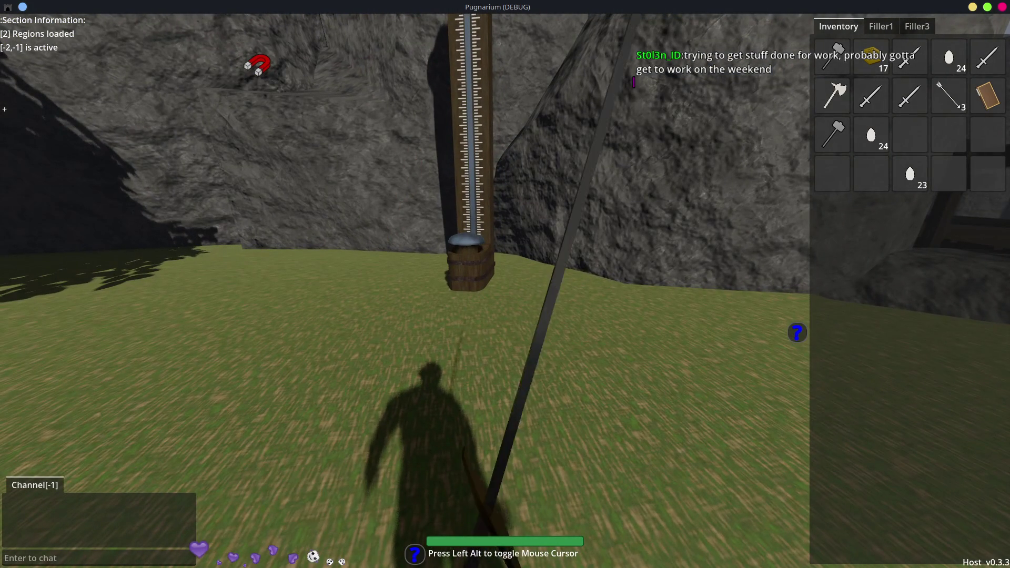
key(w)
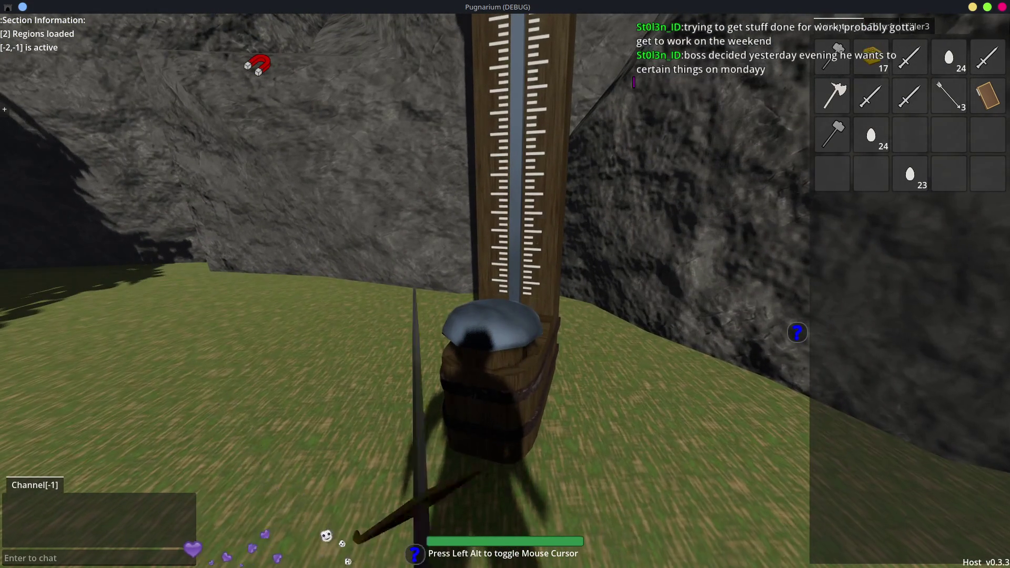
click(502, 292)
key(s)
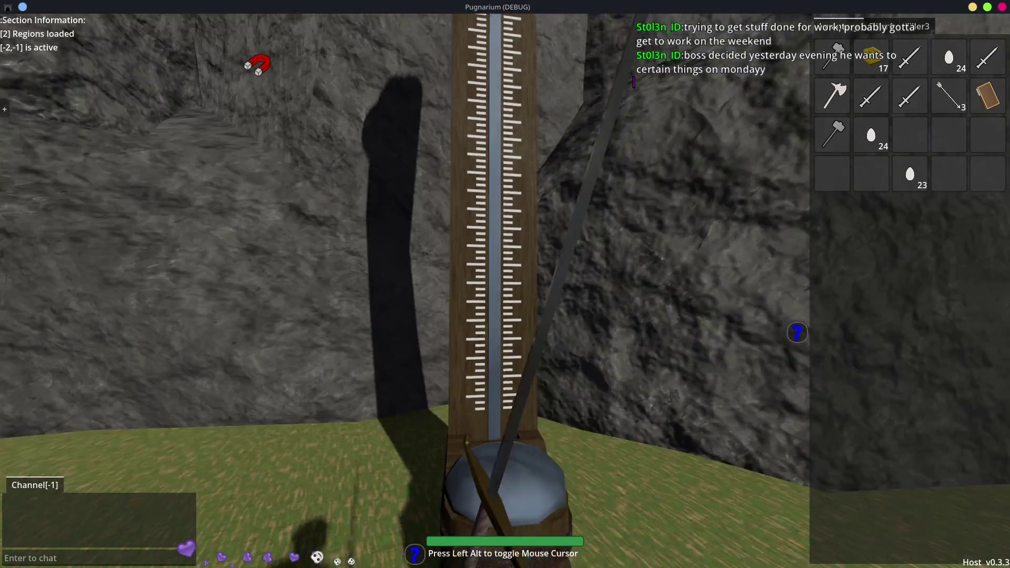
click(504, 293)
Head toward the valley bridge and close the inventory panel
key(w)
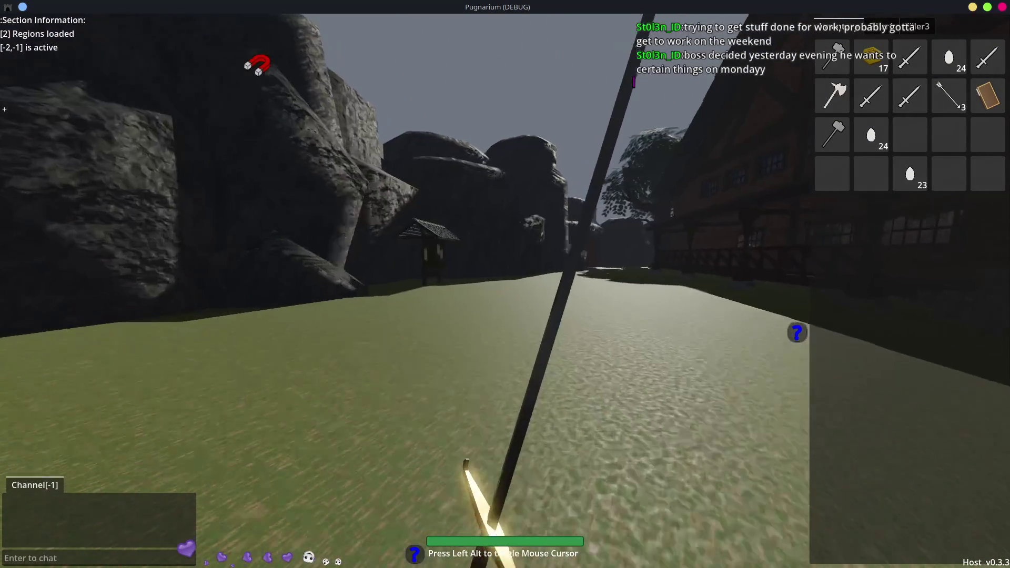
key(w)
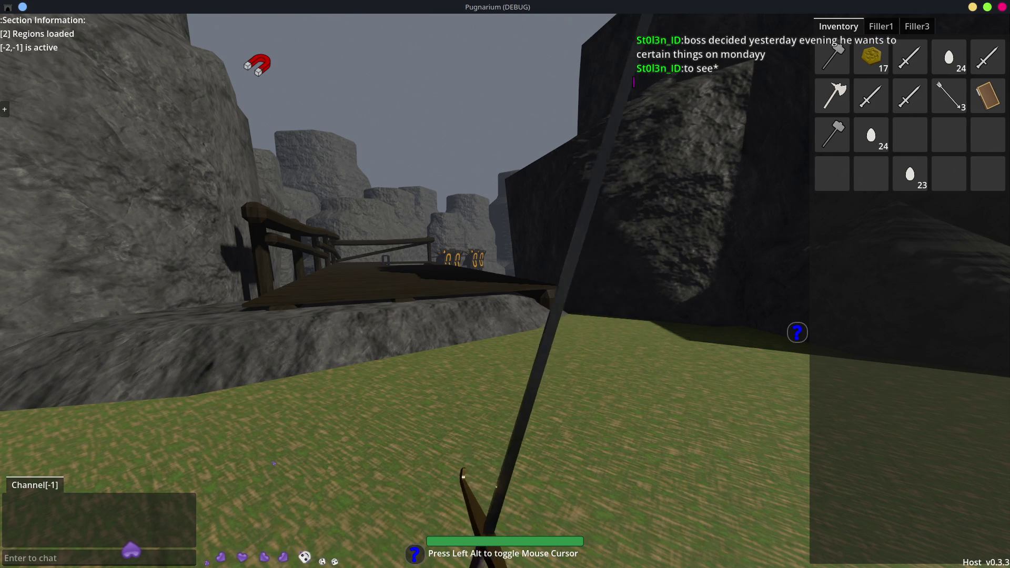
key(Tab)
Cross the bridge, drop onto the grass and walk up to an archery target by the tree
key(w)
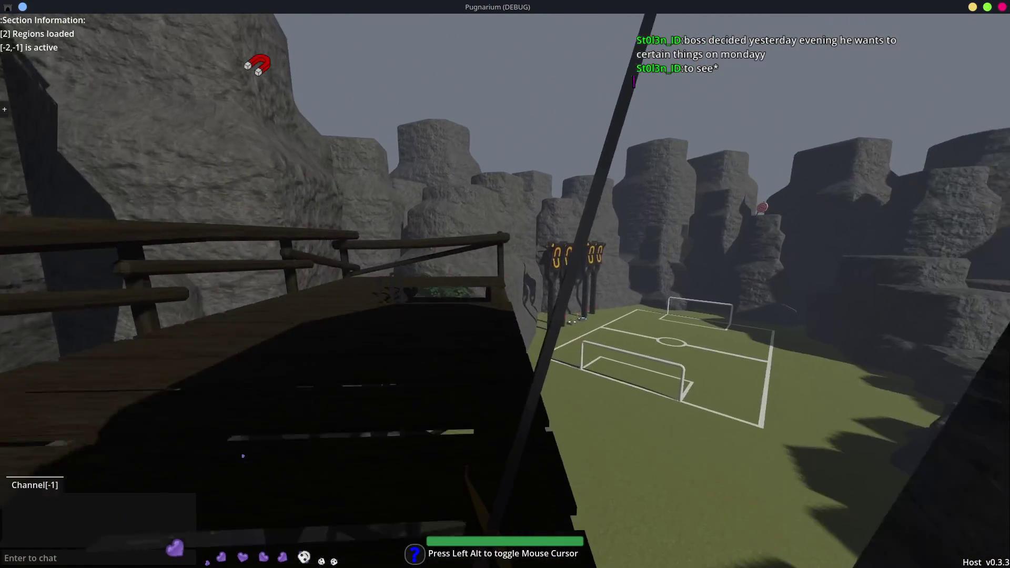
key(w)
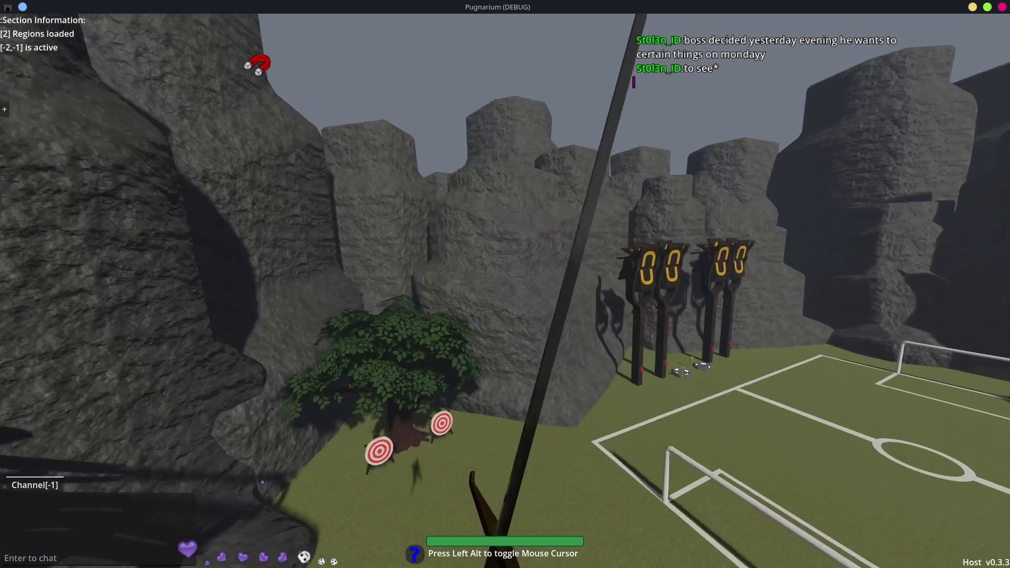
key(w)
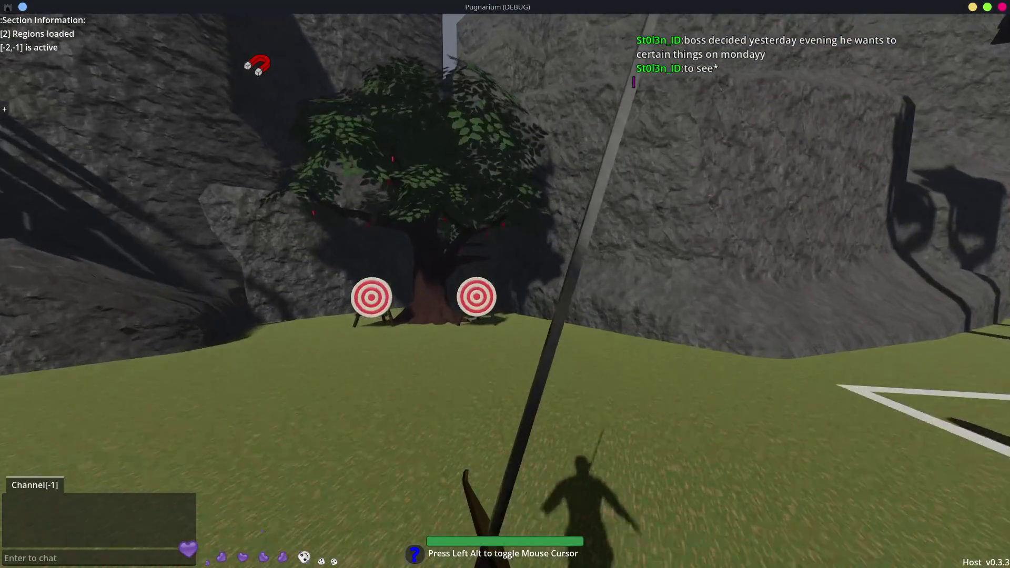
key(w)
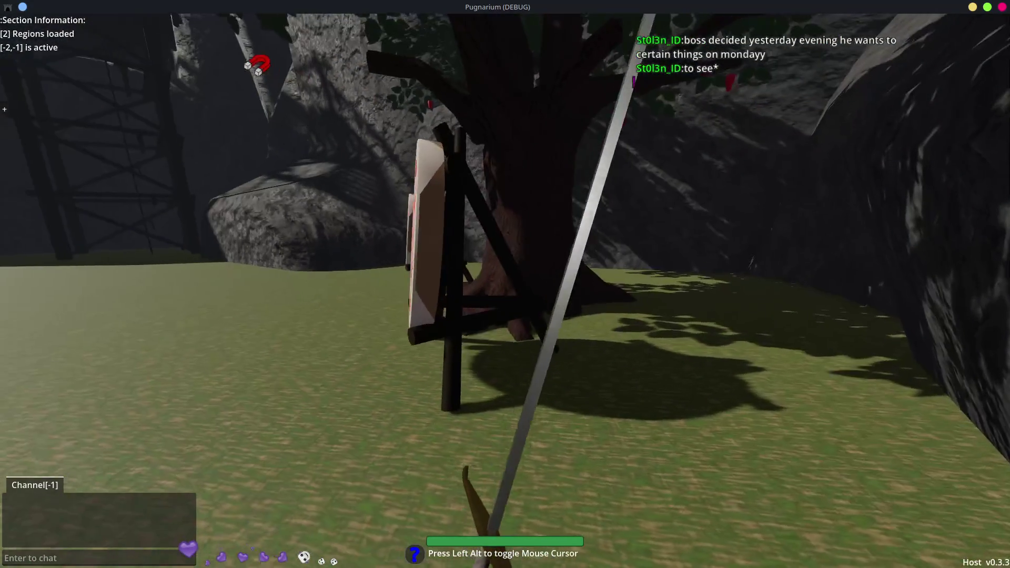
key(w)
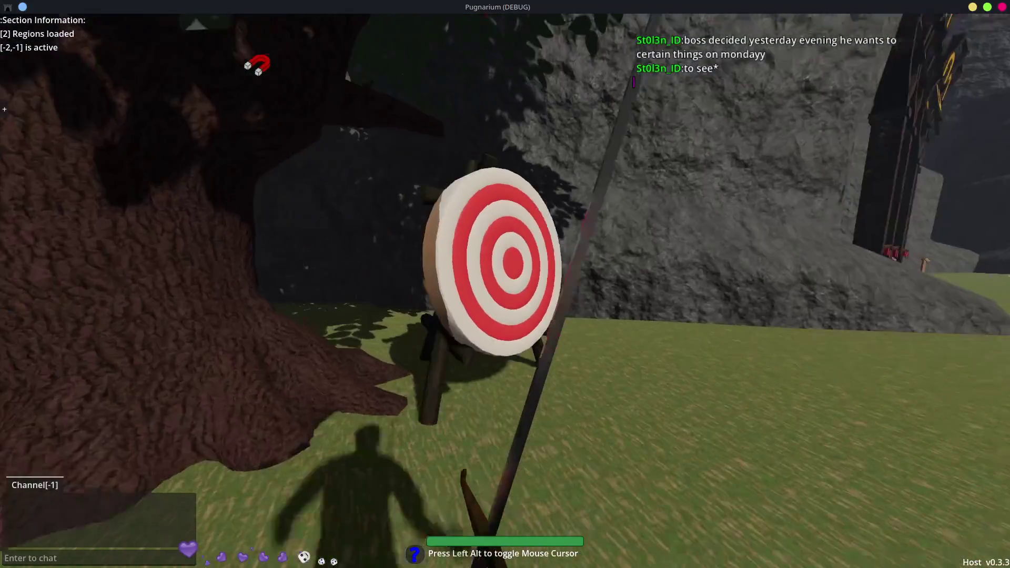
key(w)
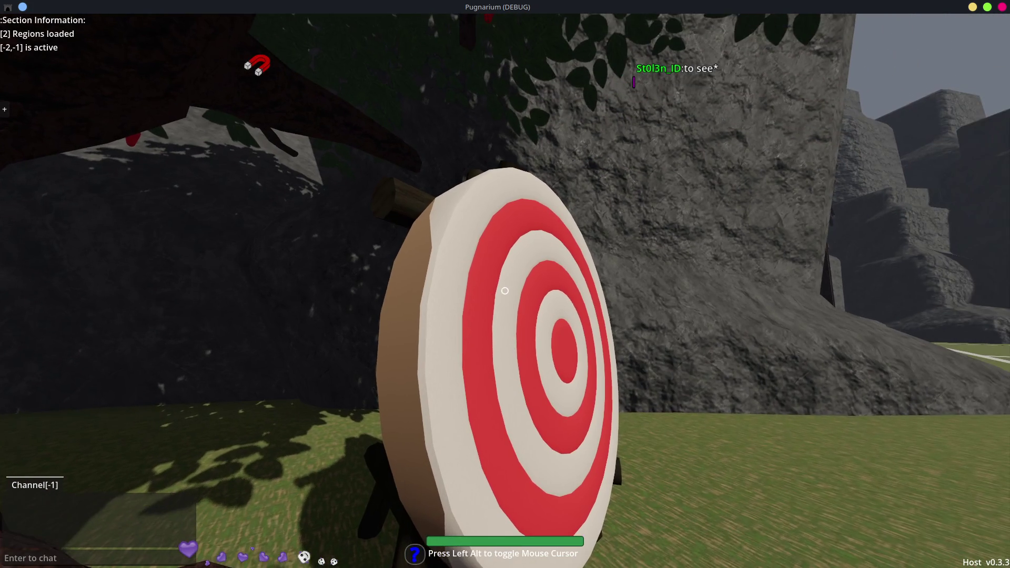
Circle around both archery targets and walk past them toward the pitch
key(s)
key(w)
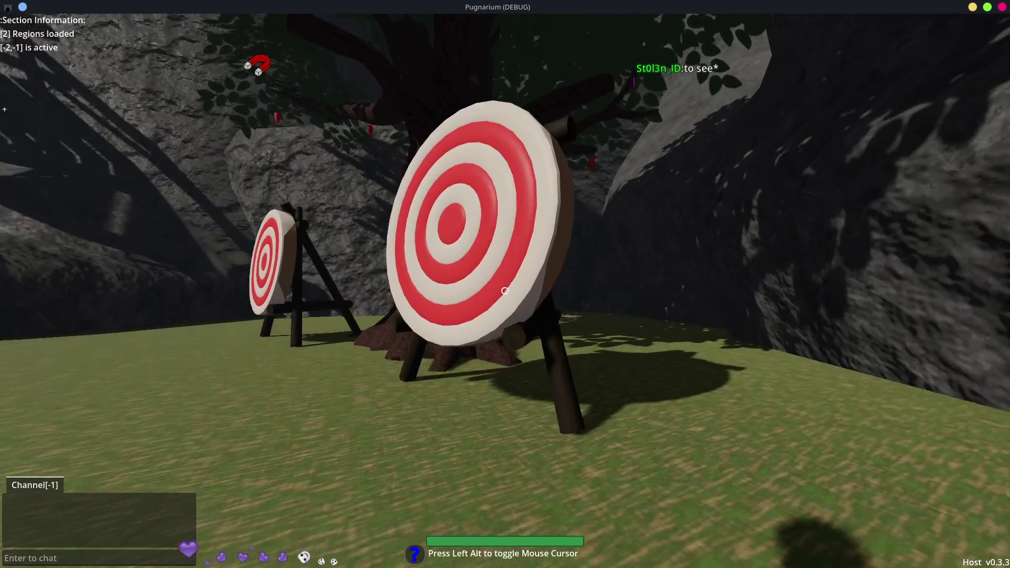
key(w)
key(a)
key(w)
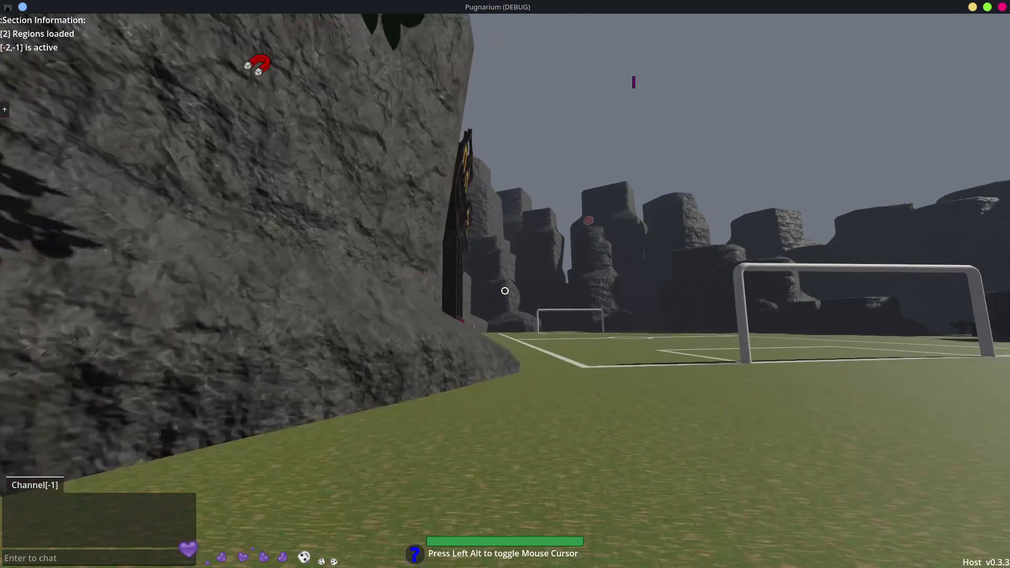
Walk along the pitch edge to the scoreboard pillars and spawn a football with the red button
key(w)
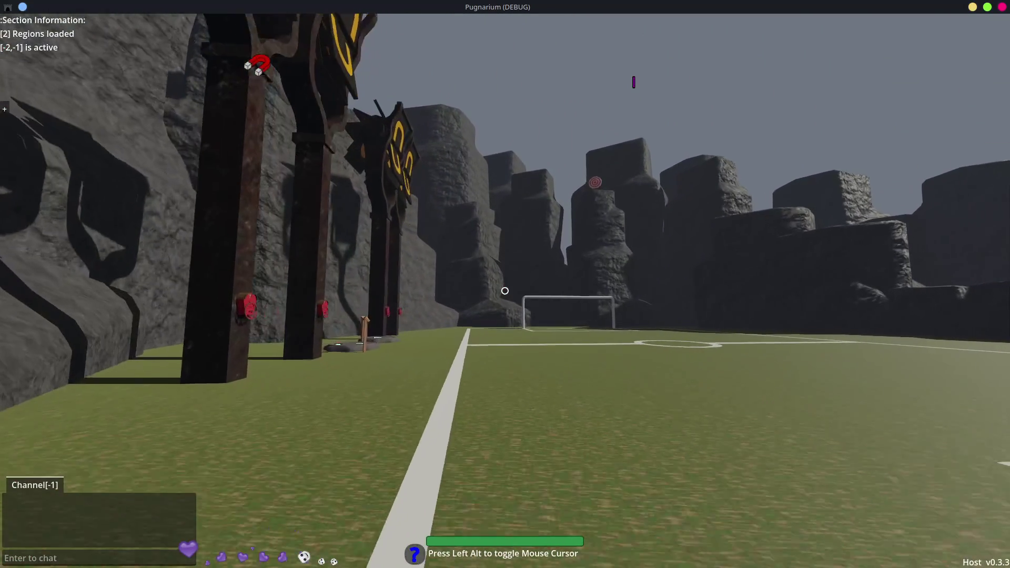
key(w)
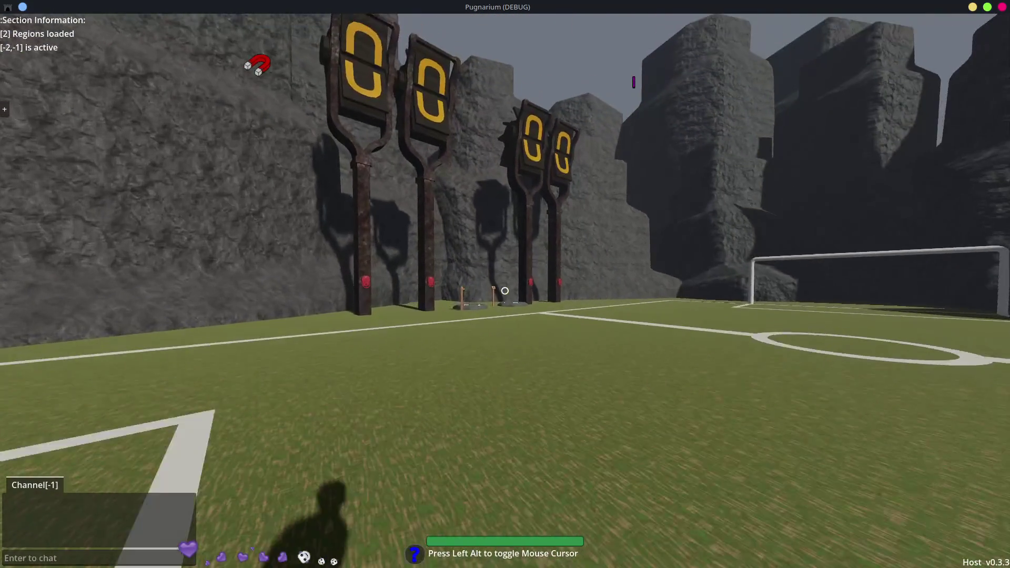
key(w)
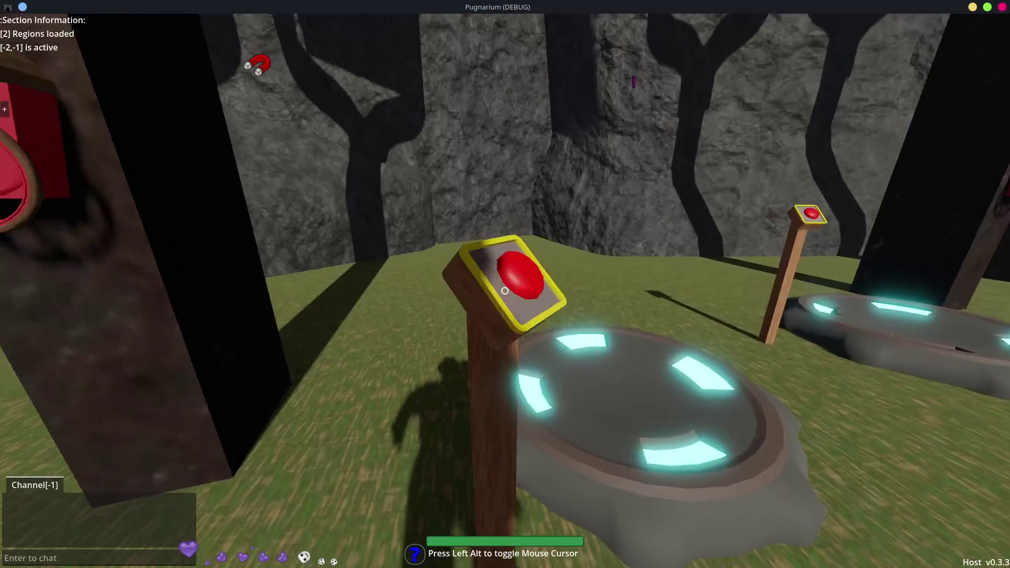
click(505, 291)
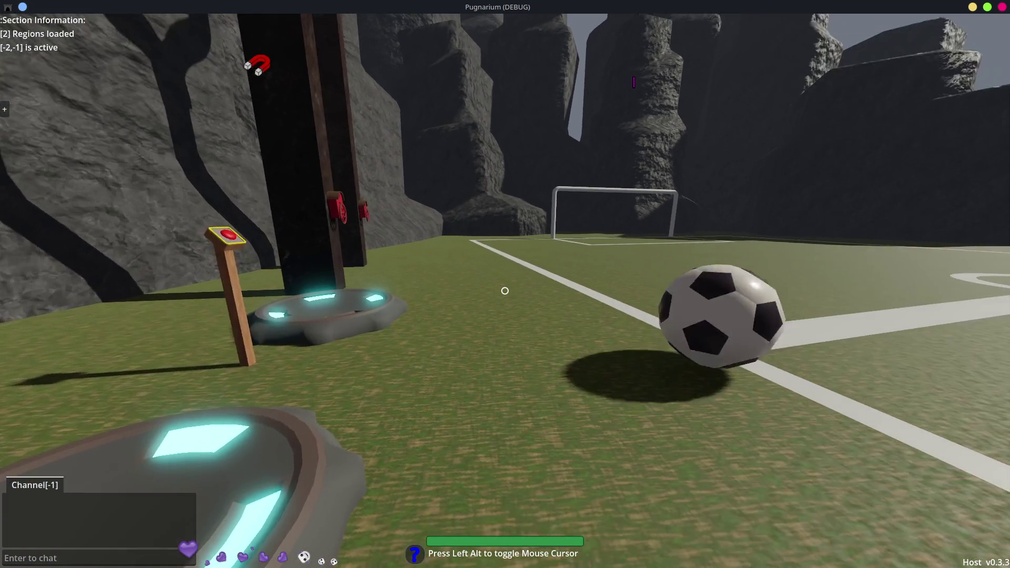
Line up with the football, launch it off the pad, and walk back toward centre field
key(d)
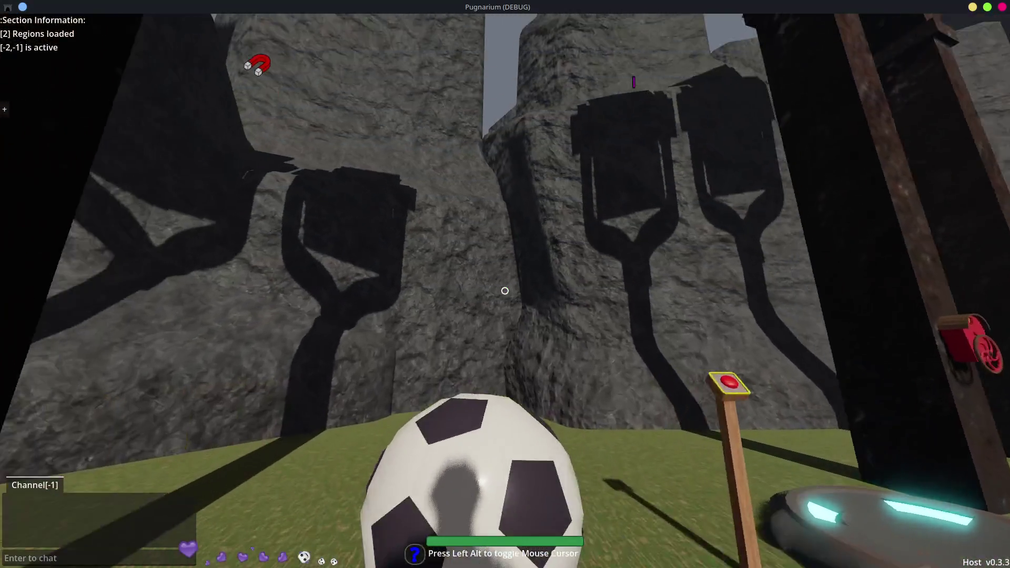
click(504, 291)
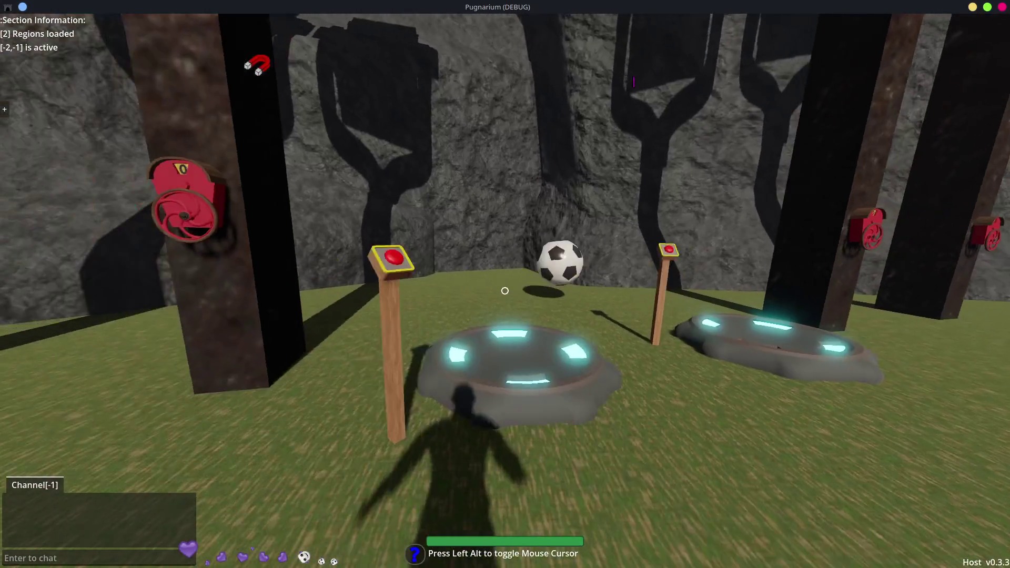
key(w)
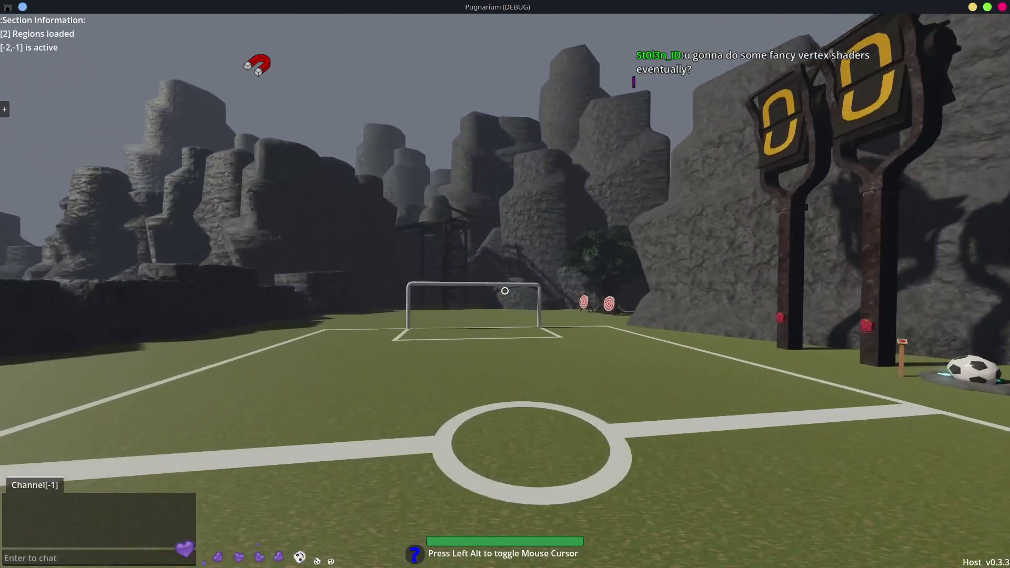
Cross the pitch to the wooden tower and climb its ladder
key(w)
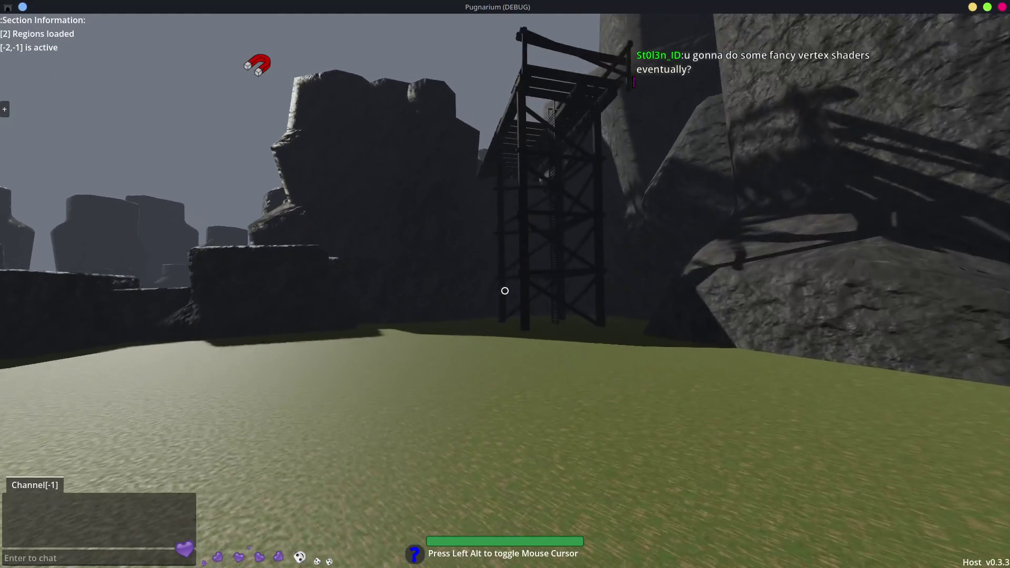
key(s)
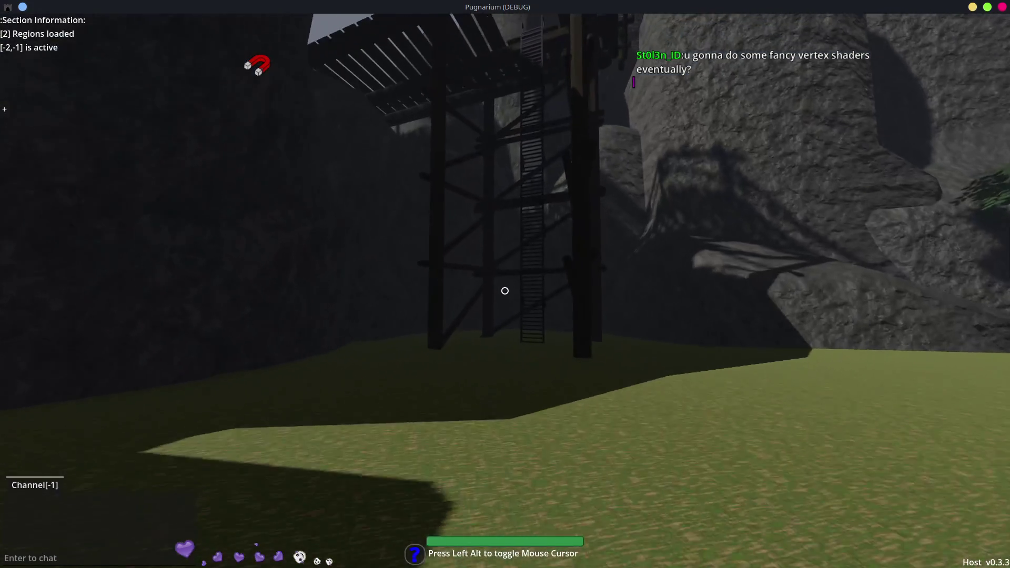
key(w)
key(w)
key(w)
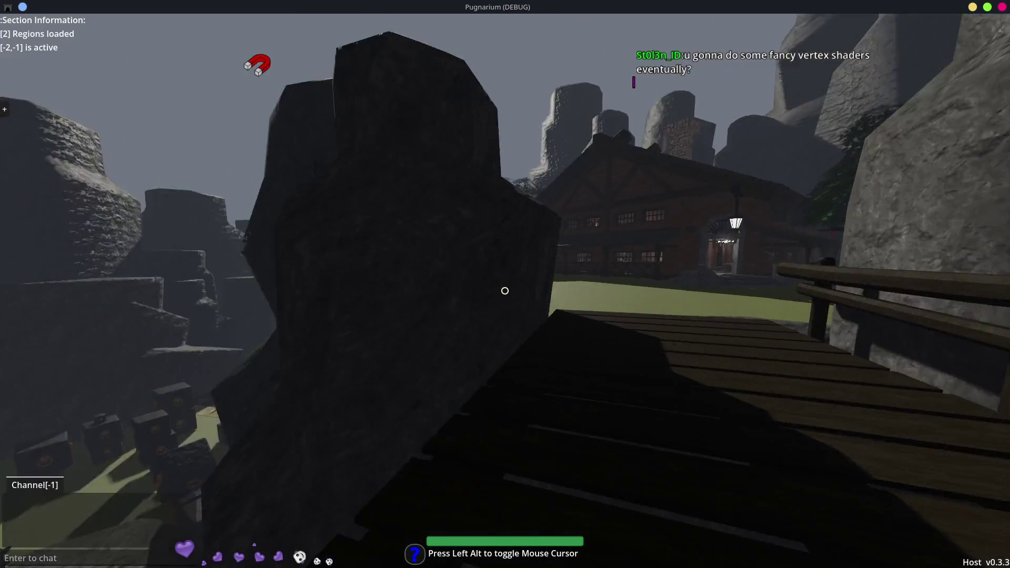
Switch between grappling hooks, spear and bow above the pitch, then drop down beneath the tower
key(2)
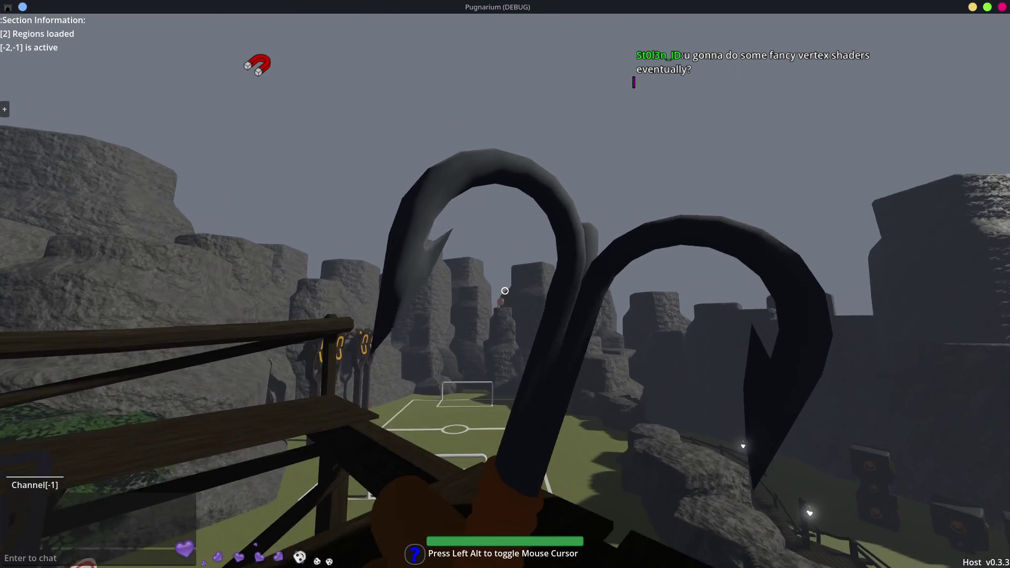
key(w)
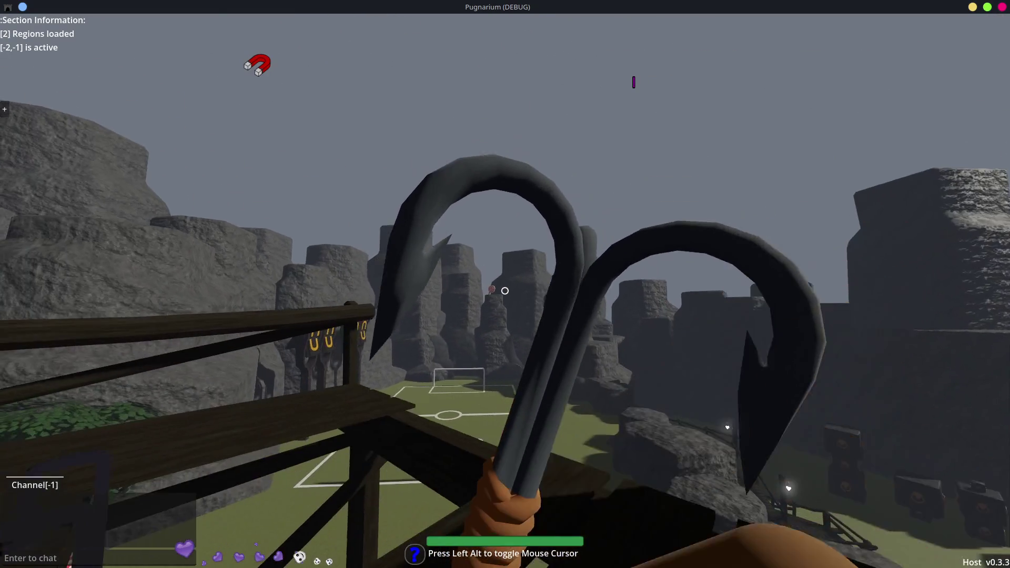
key(w)
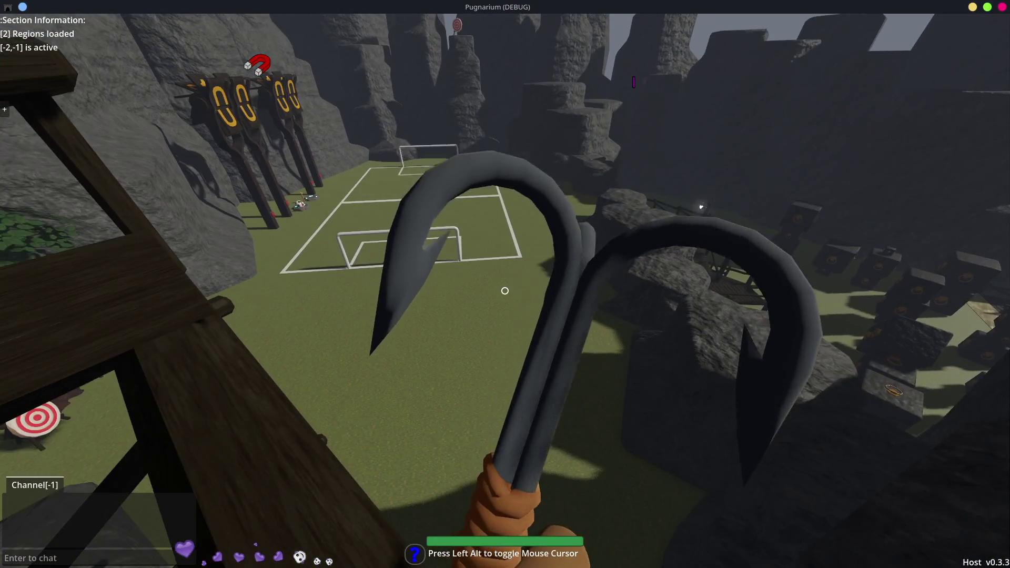
key(1)
key(w)
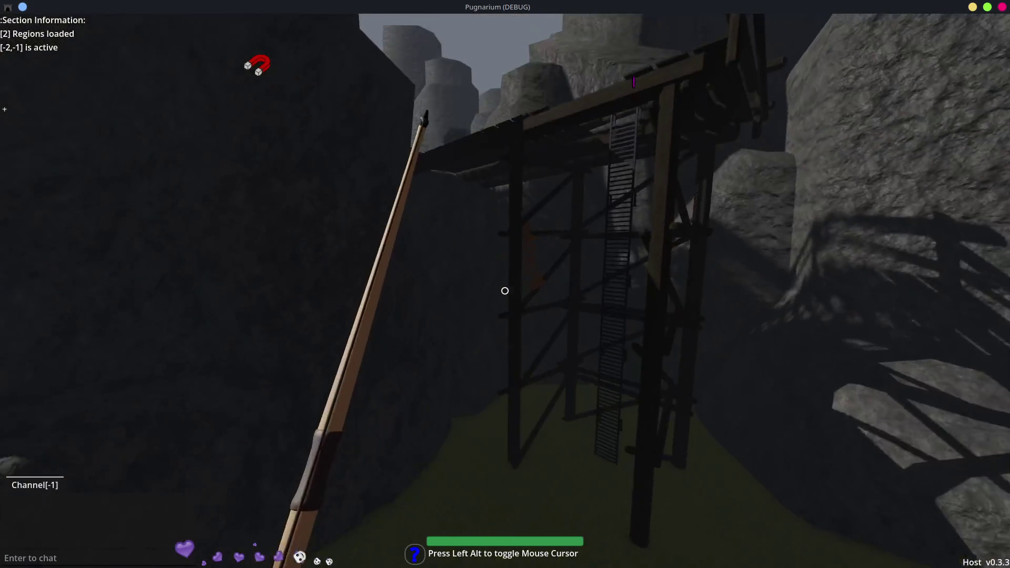
key(w)
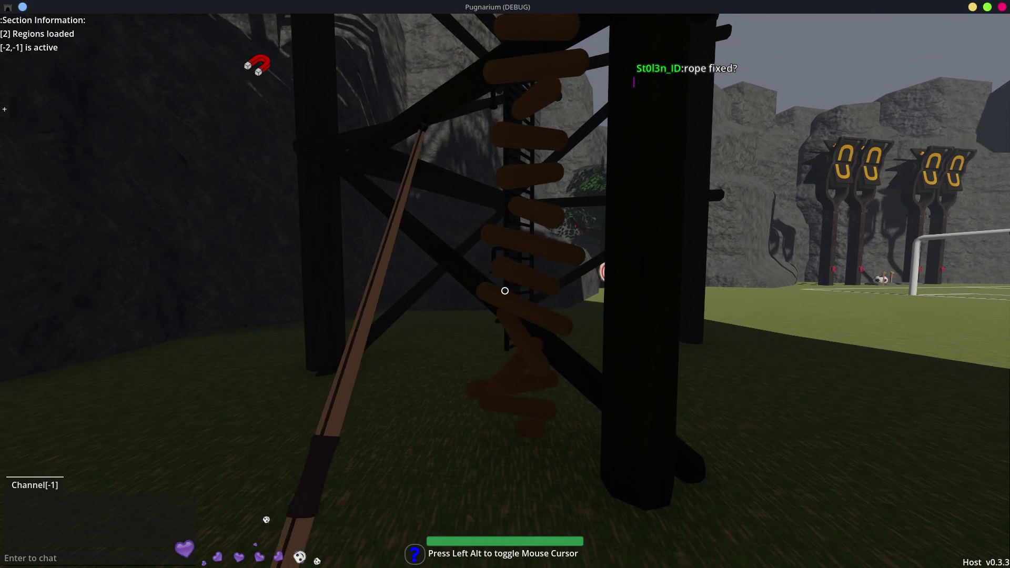
Climb over the tower platform, follow the path past the big tree and cross the wooden bridge
key(w)
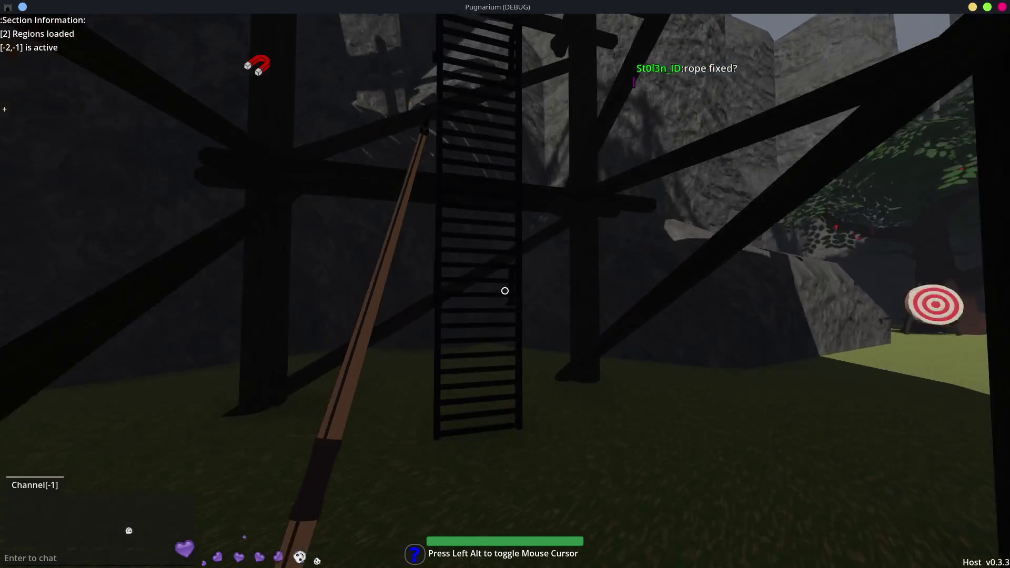
key(w)
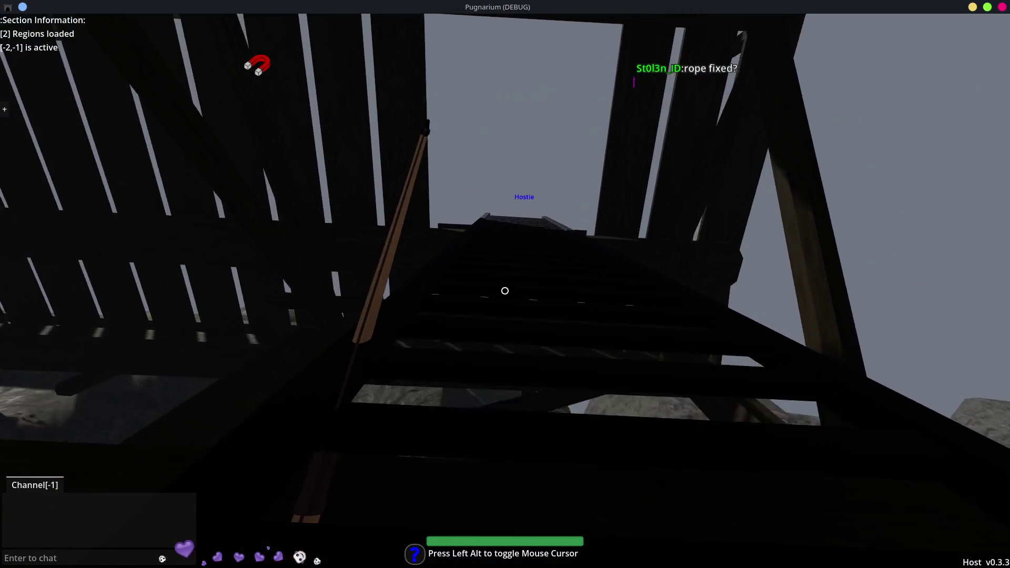
key(w)
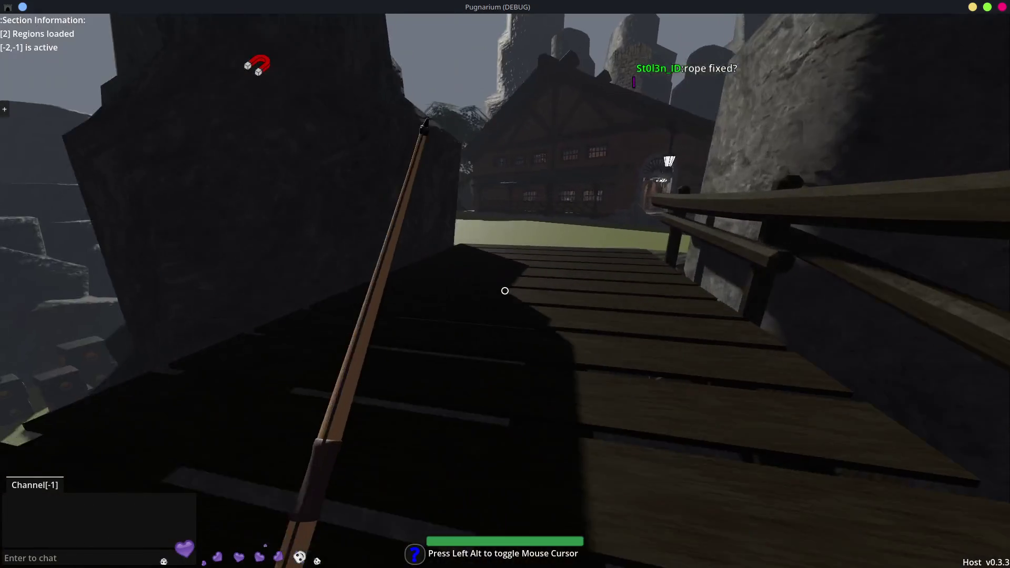
key(w)
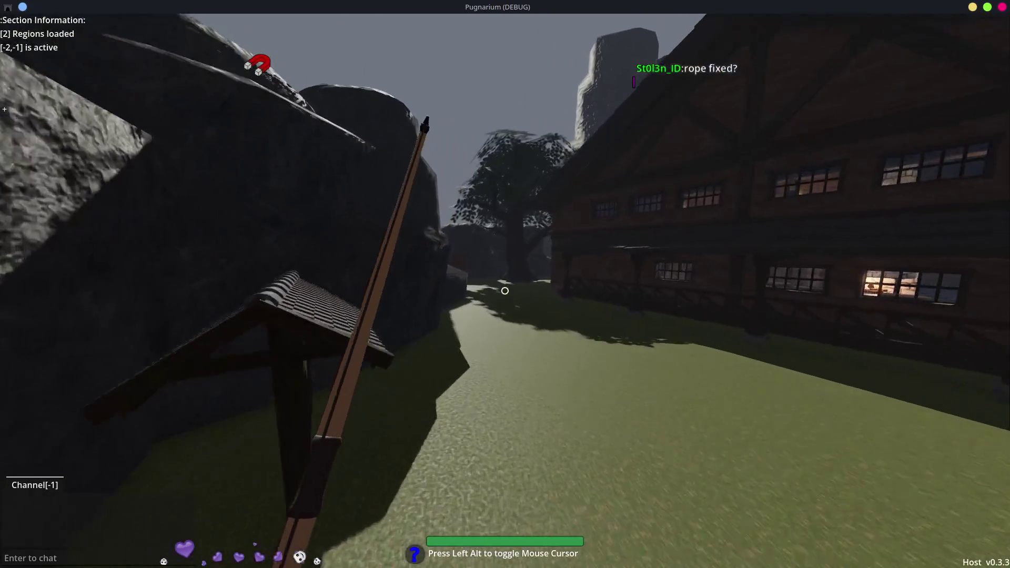
key(w)
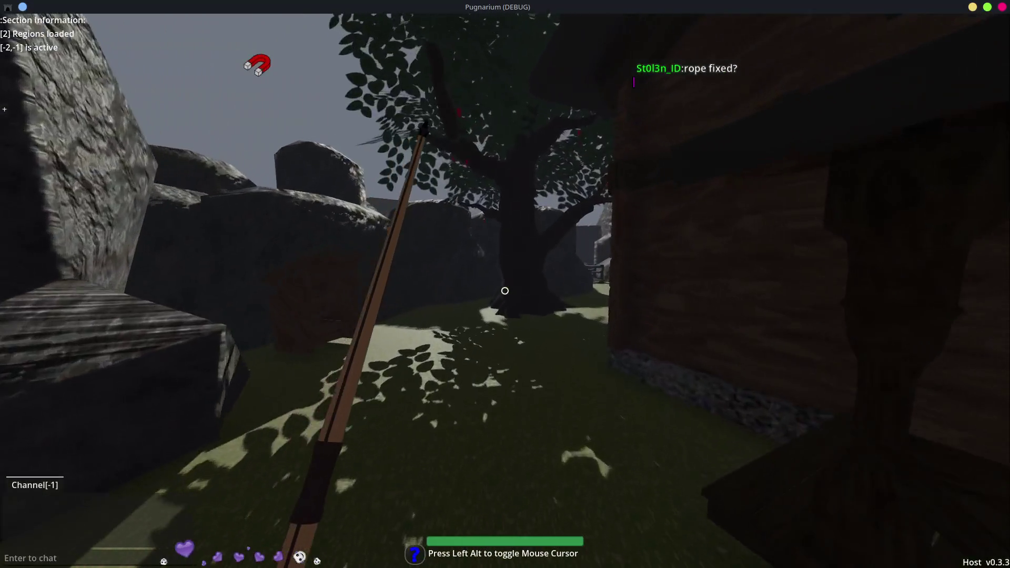
key(w)
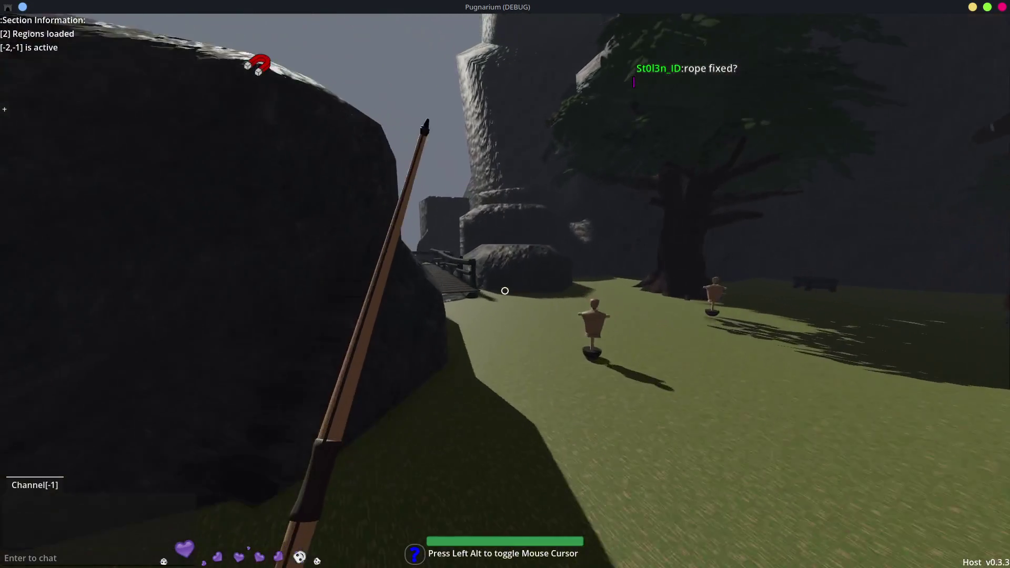
key(w)
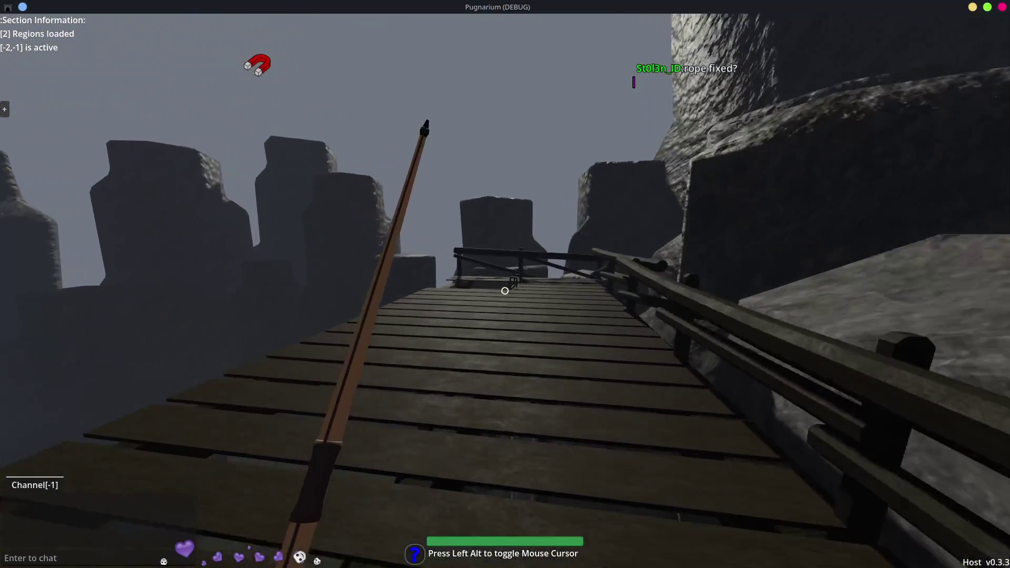
key(w)
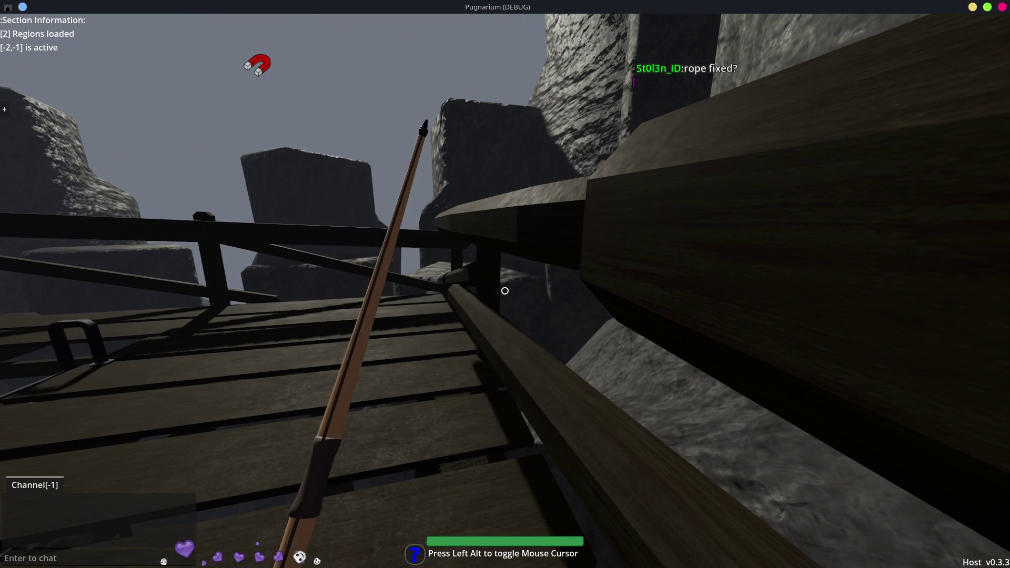
Walk into the training yard with dummies, past the large tree toward the dark grove
key(w)
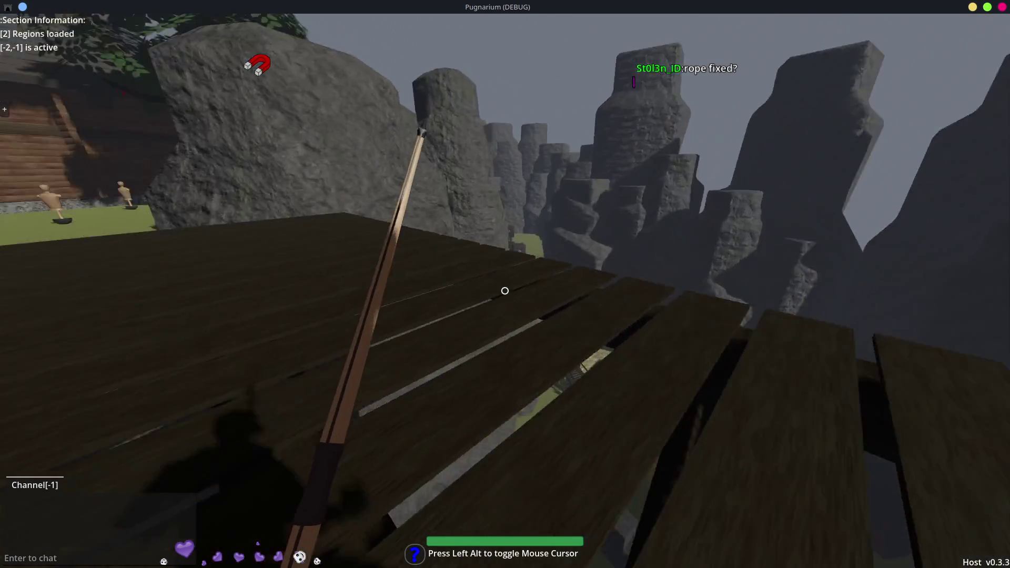
key(w)
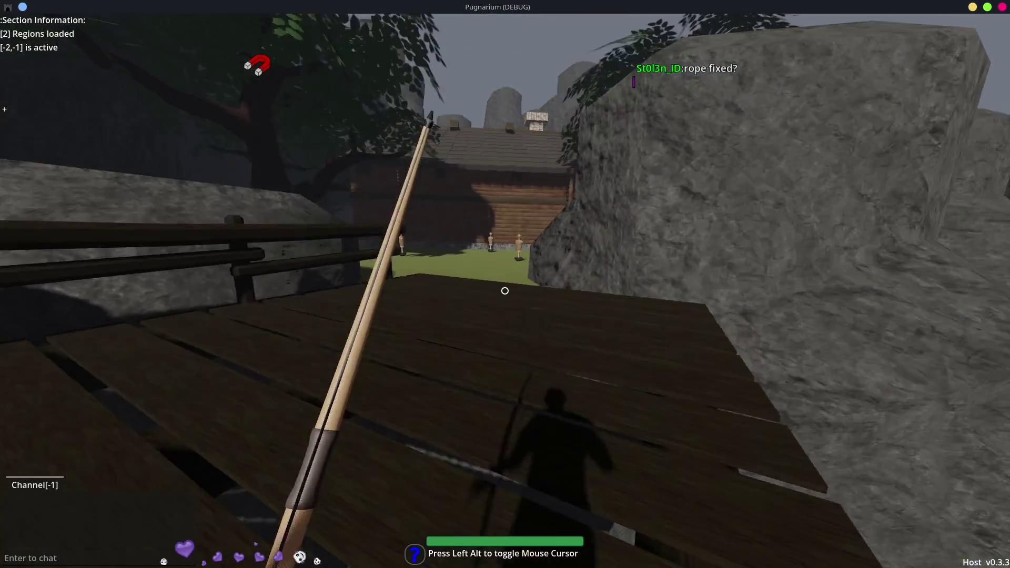
key(w)
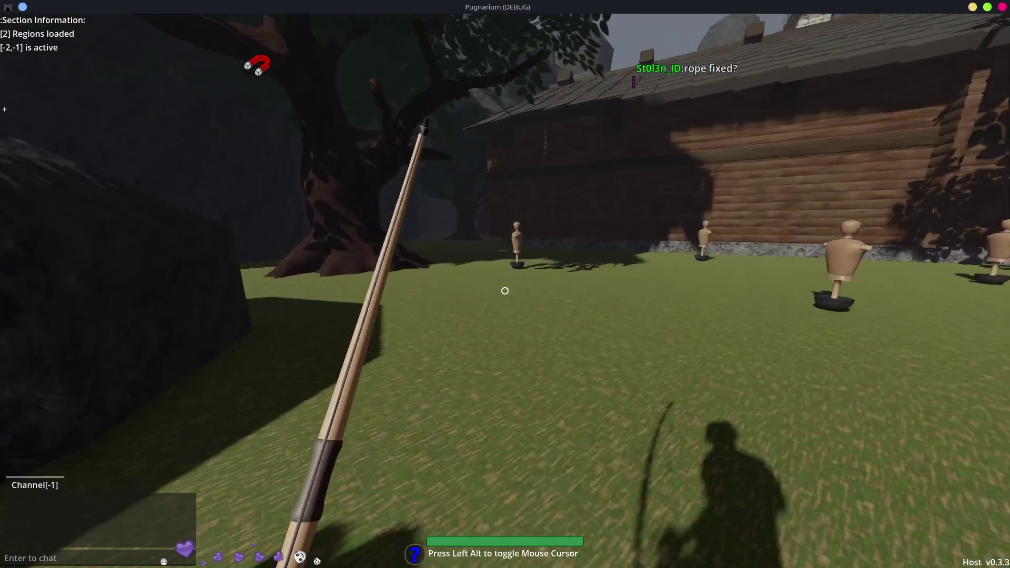
key(w)
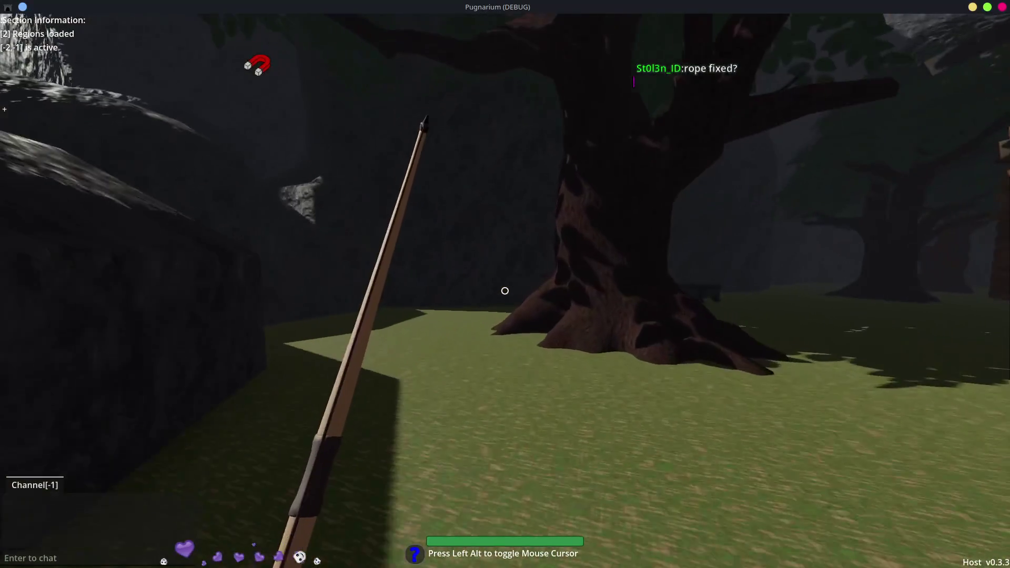
key(w)
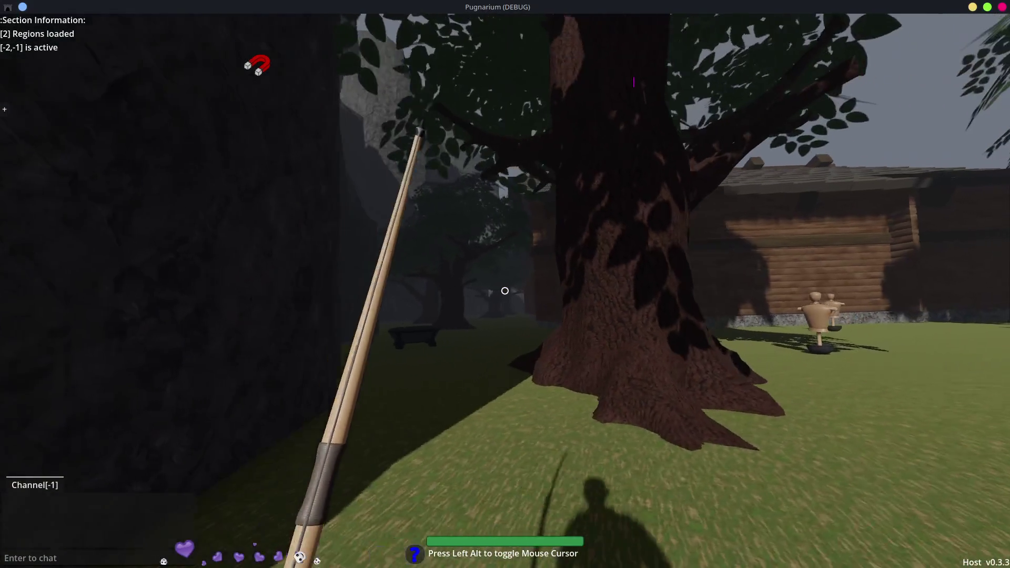
key(w)
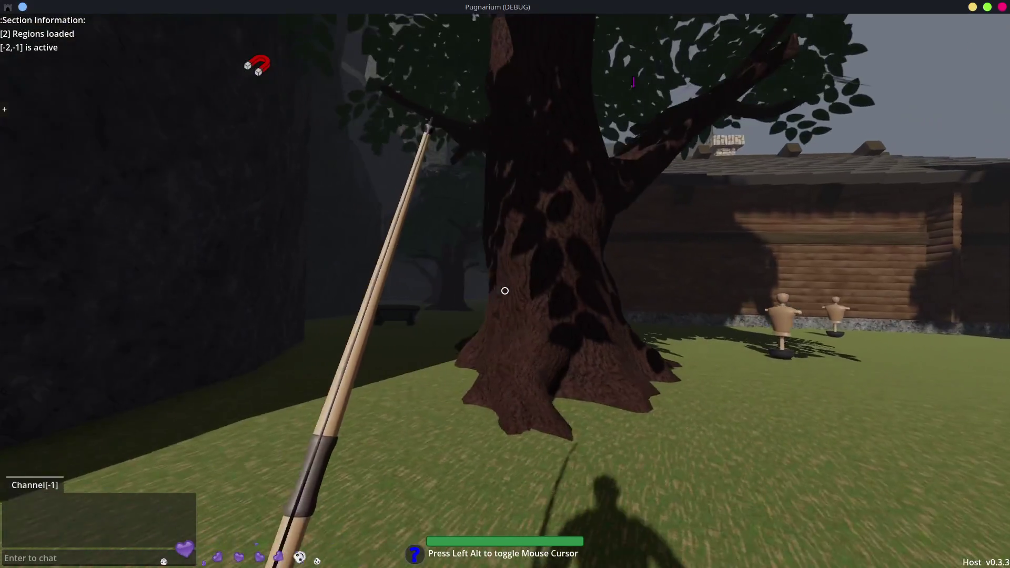
key(w)
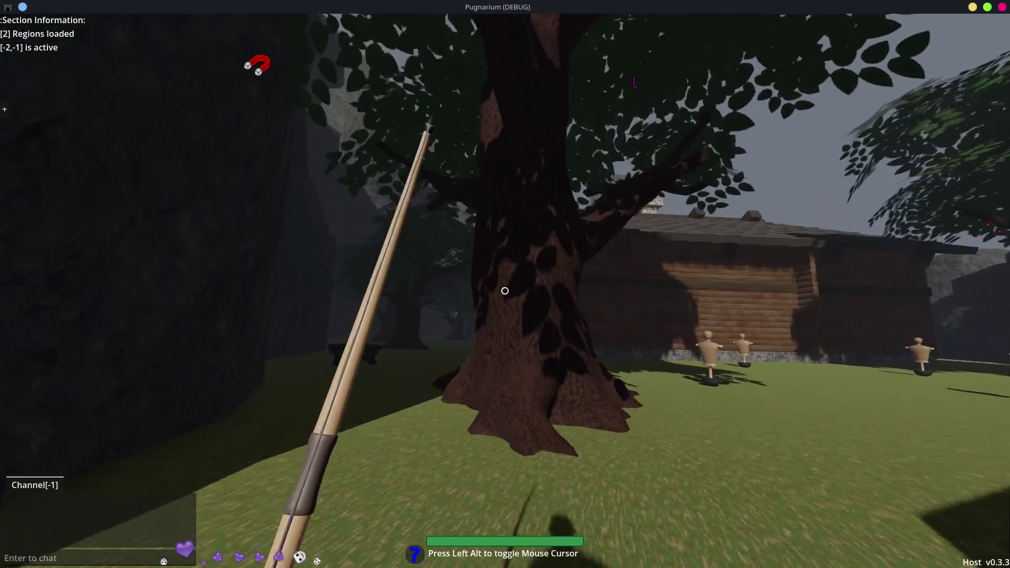
key(w)
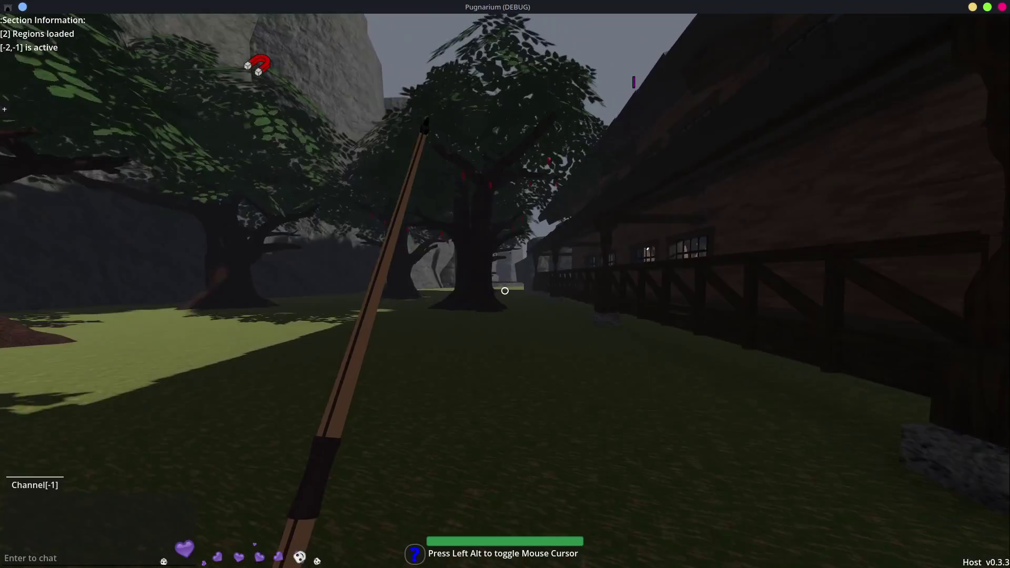
Wander through the dark grove toward the cliff face and the lever post
key(w)
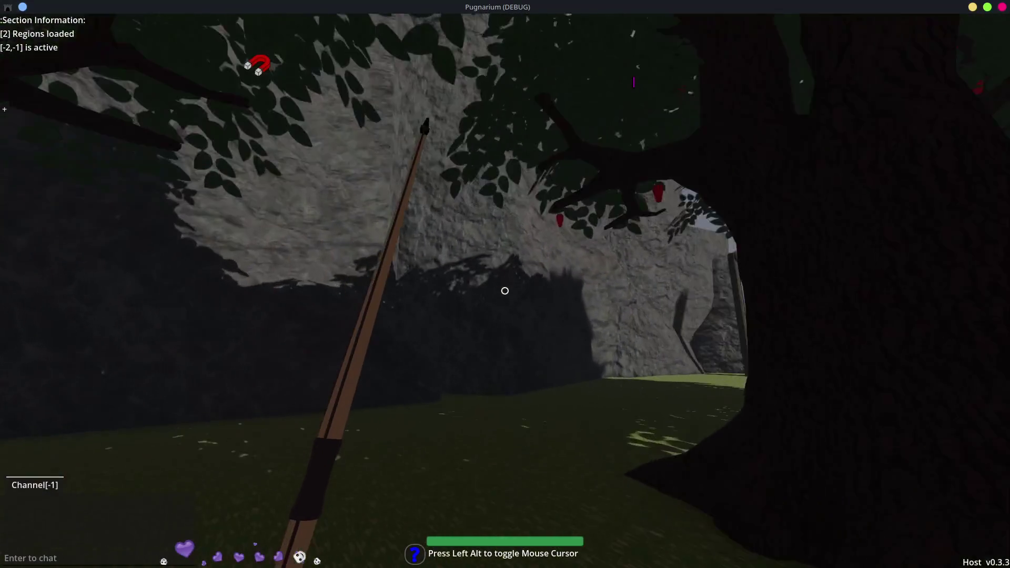
key(w)
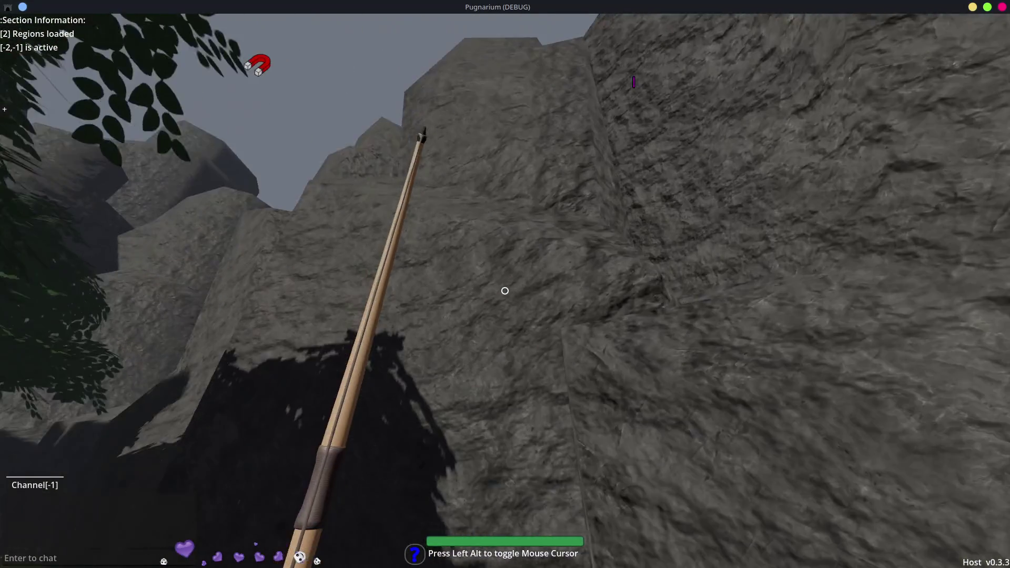
key(w)
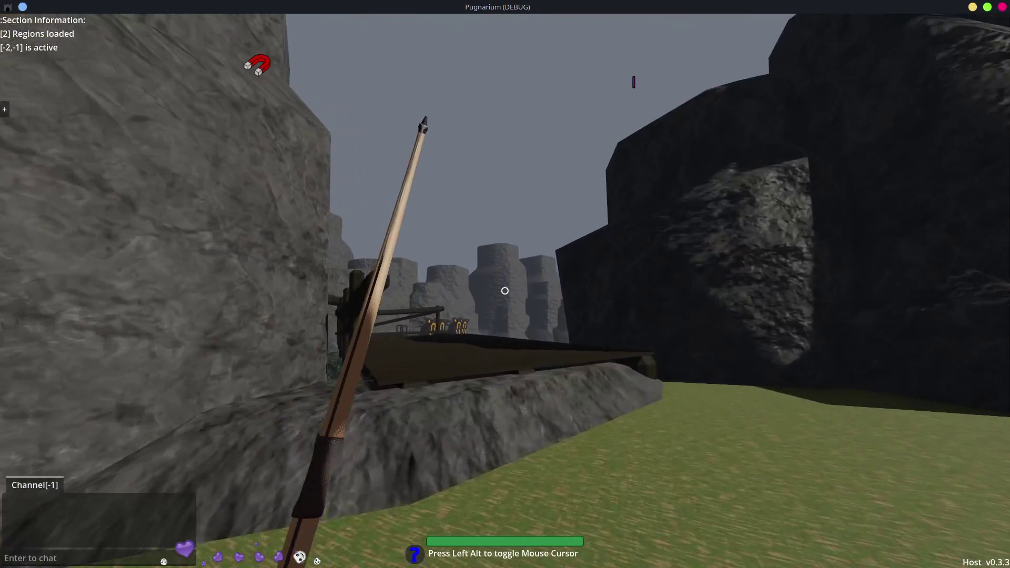
key(w)
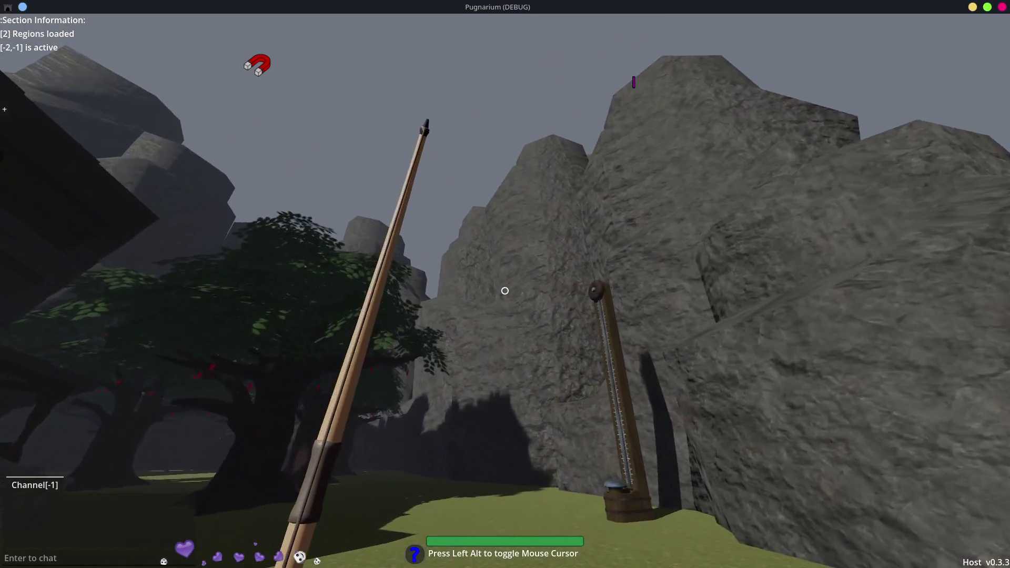
key(w)
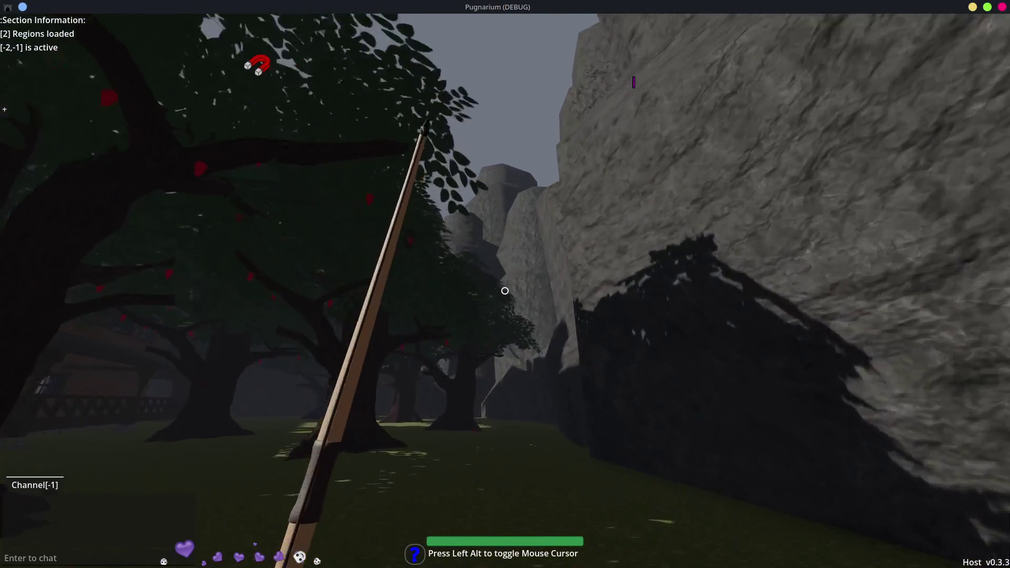
key(w)
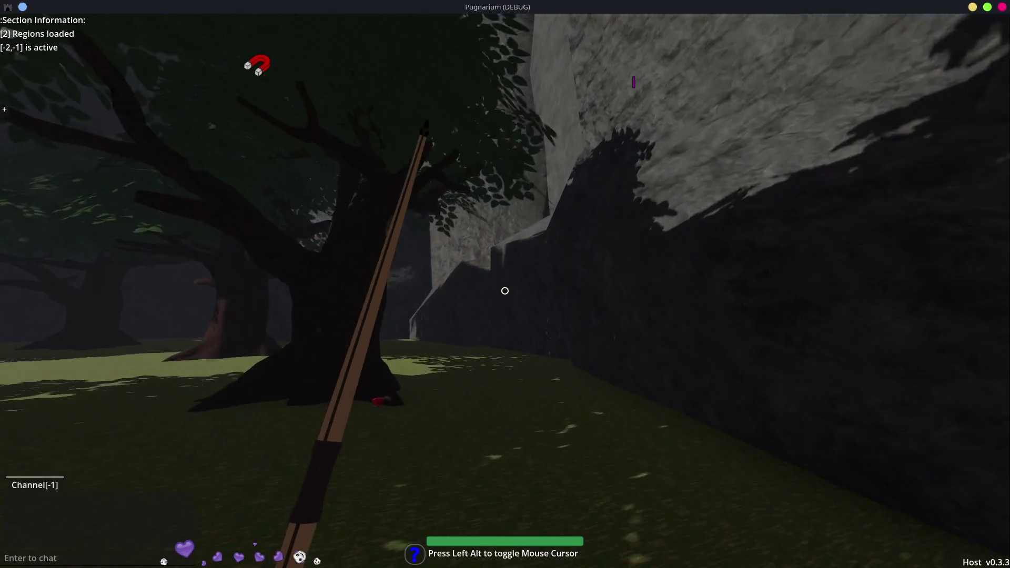
key(w)
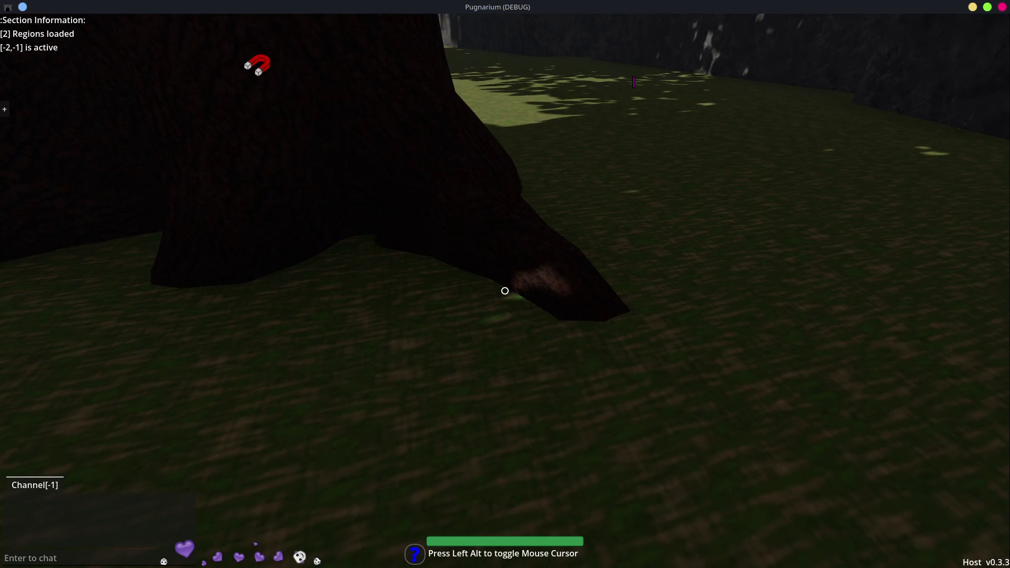
key(w)
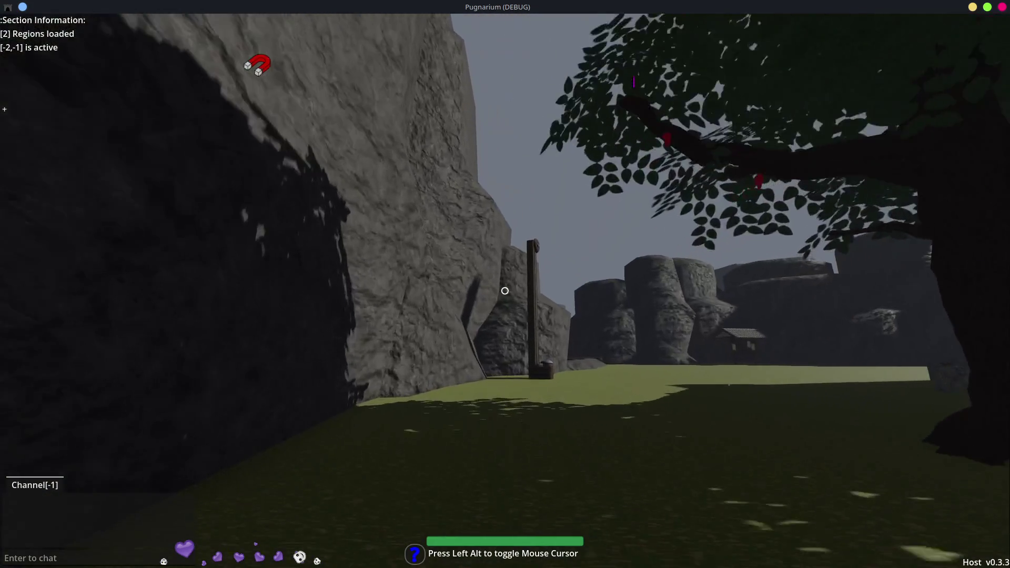
key(w)
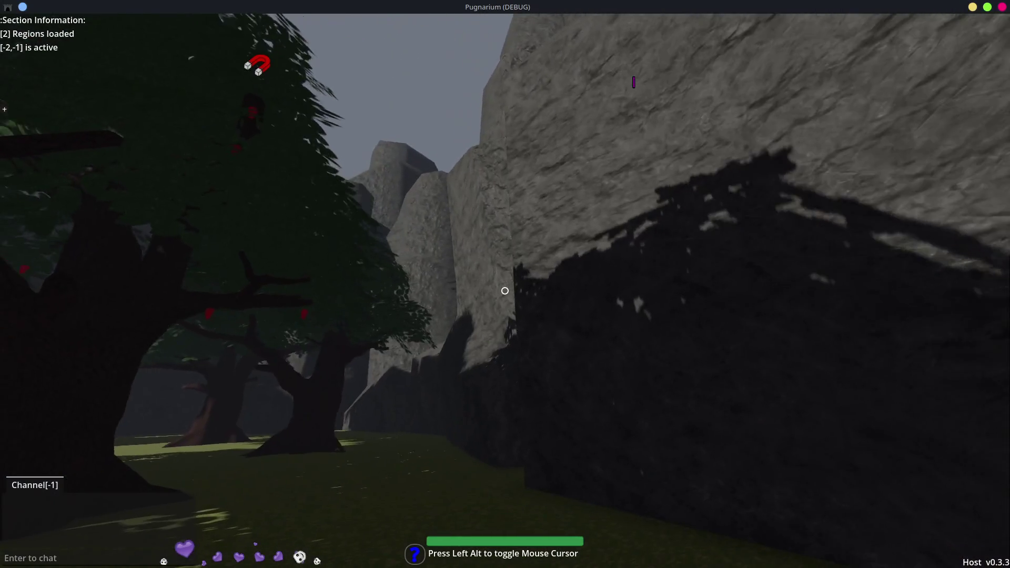
key(w)
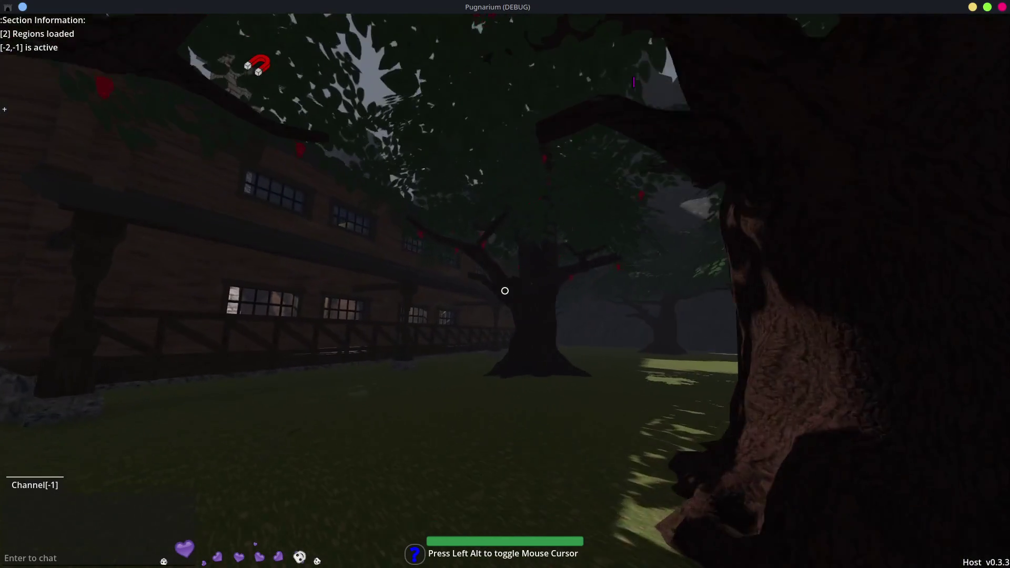
Explore along the shadowed rock wall and the large trees beside the wooden building
key(w)
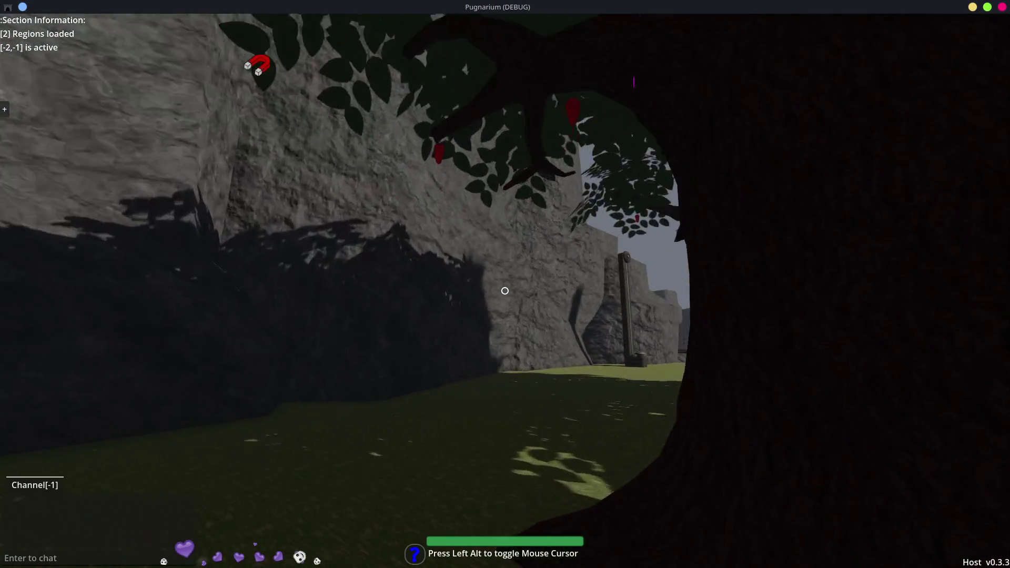
key(w)
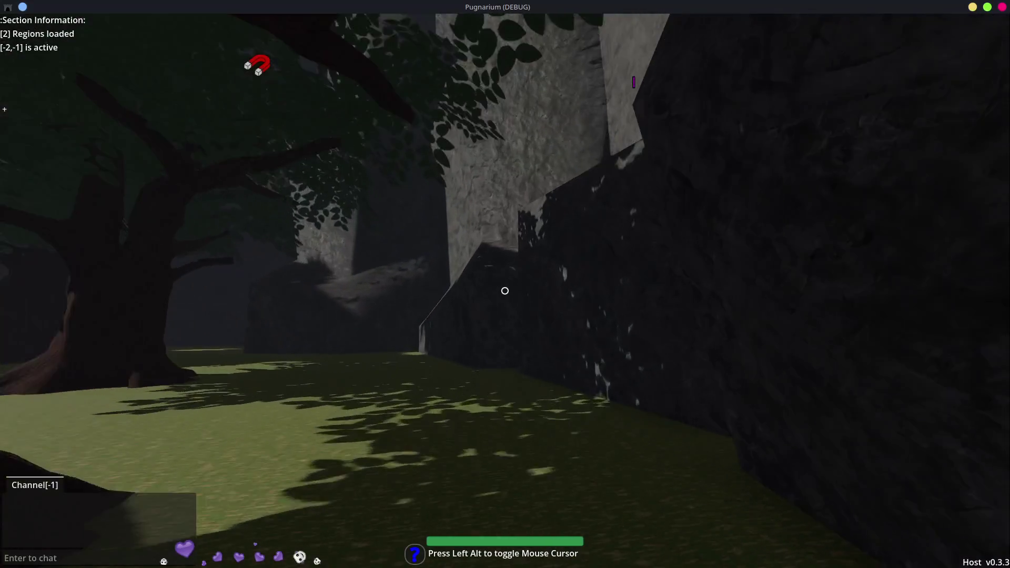
key(w)
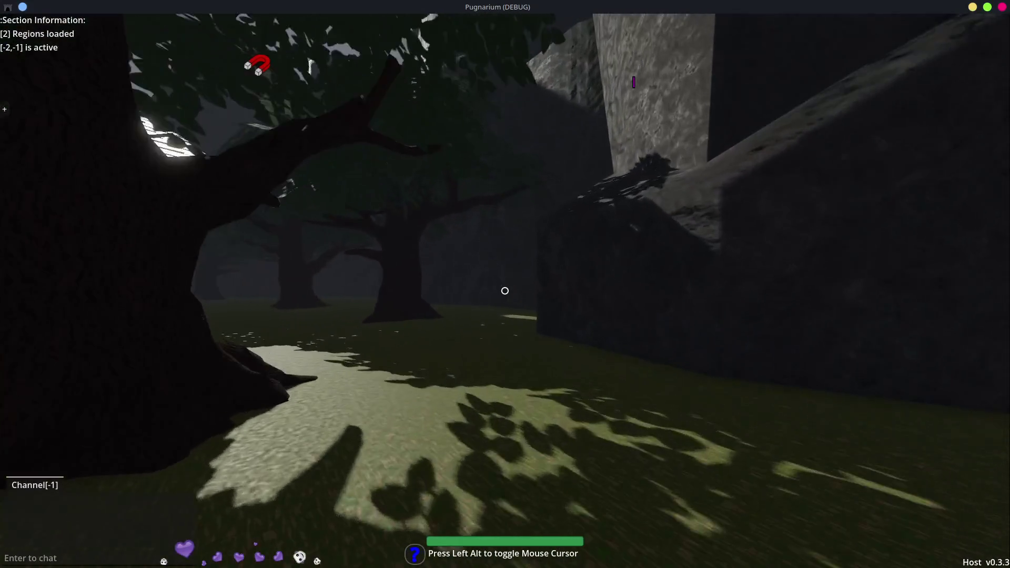
key(w)
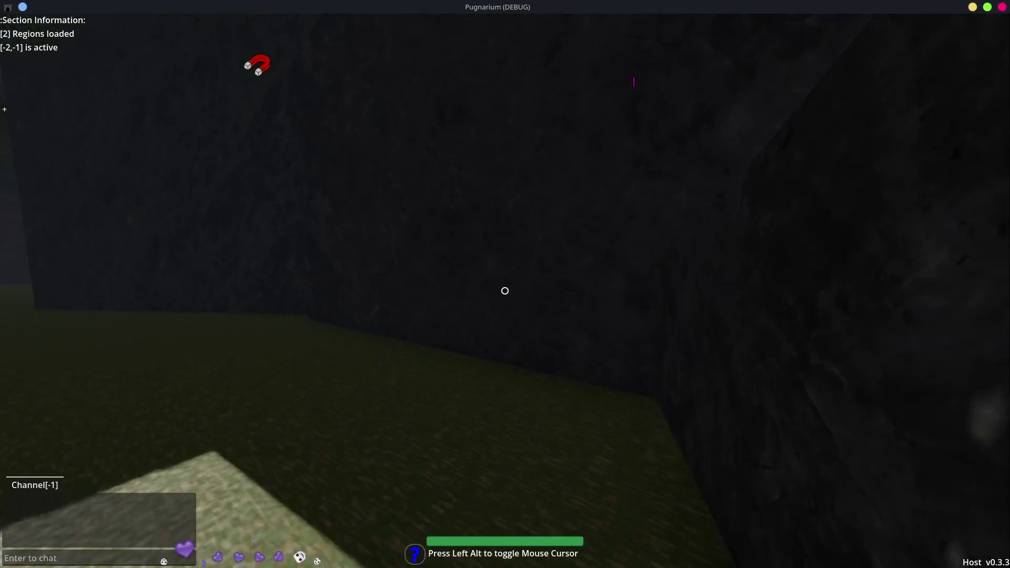
key(w)
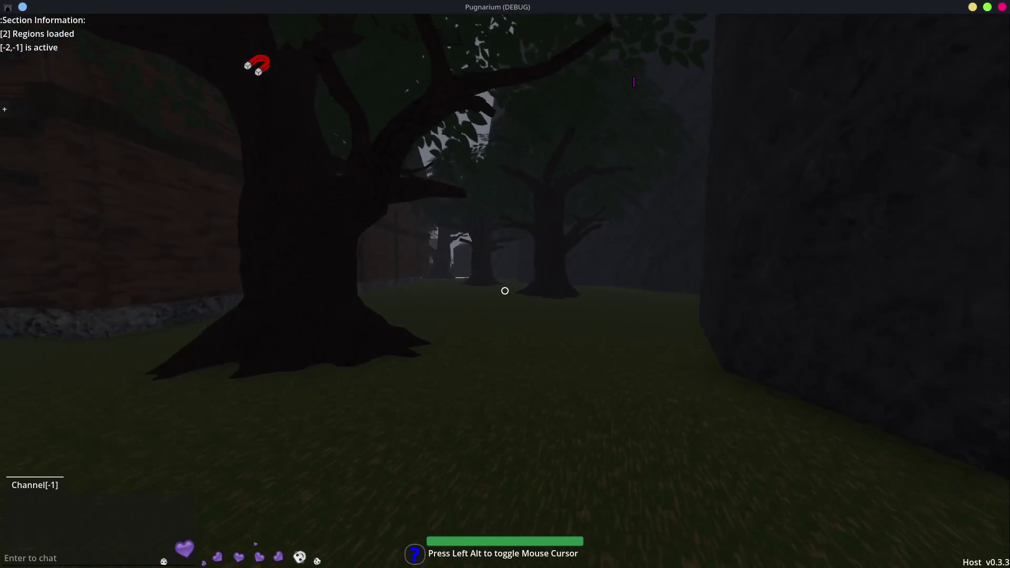
key(w)
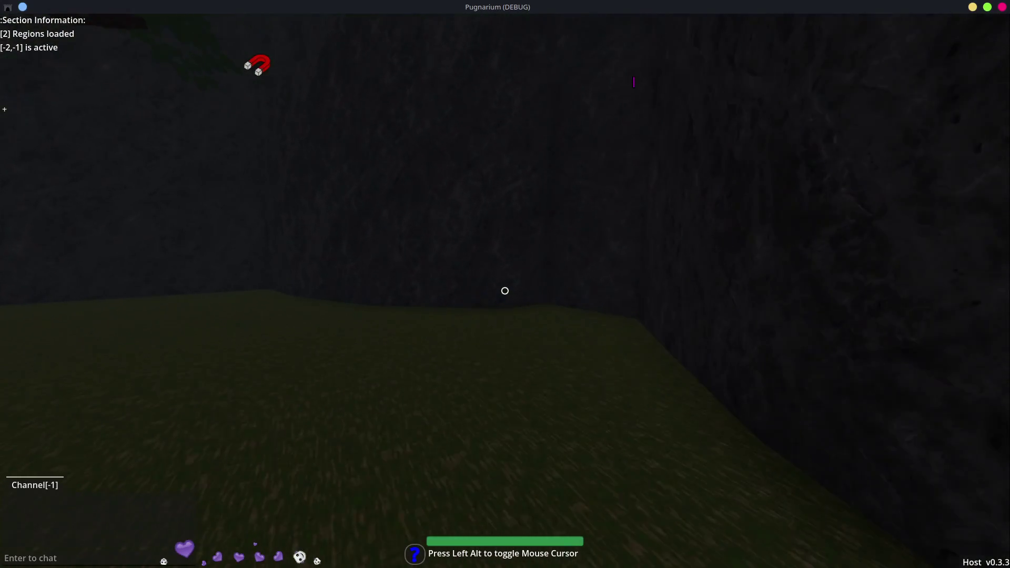
key(w)
key(w)
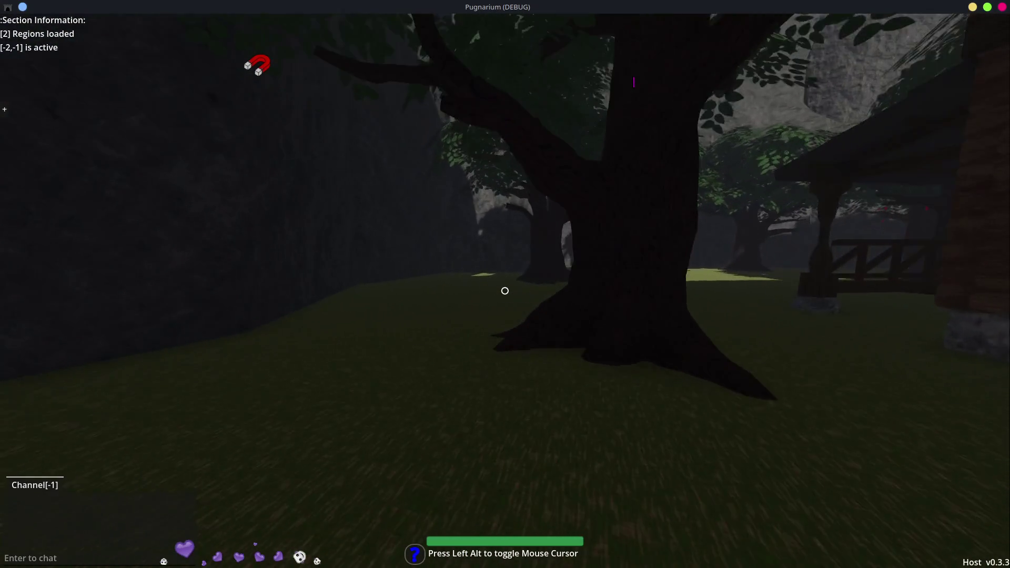
key(w)
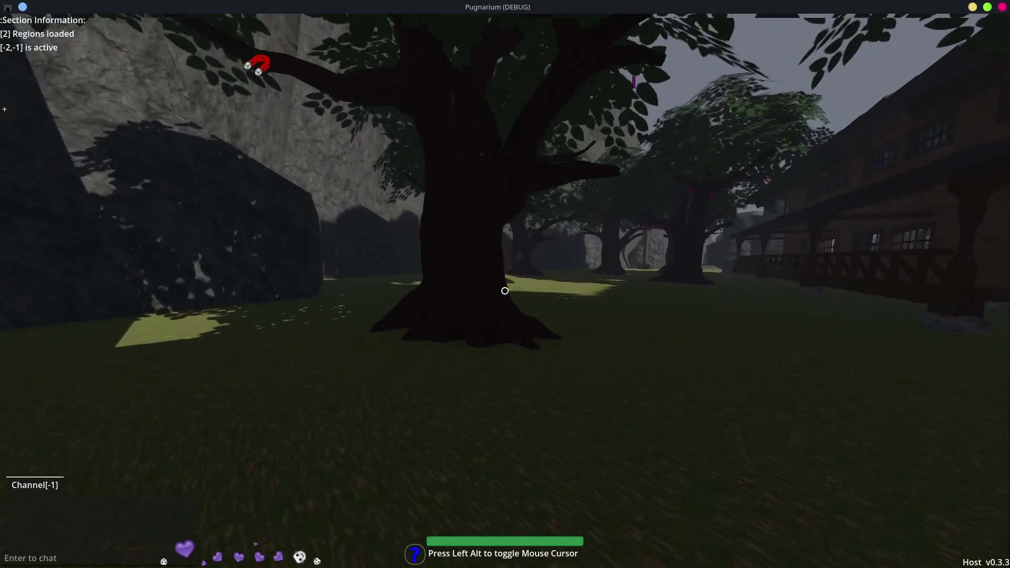
Walk through the sunlit clearing and down the tree-lined avenue
key(w)
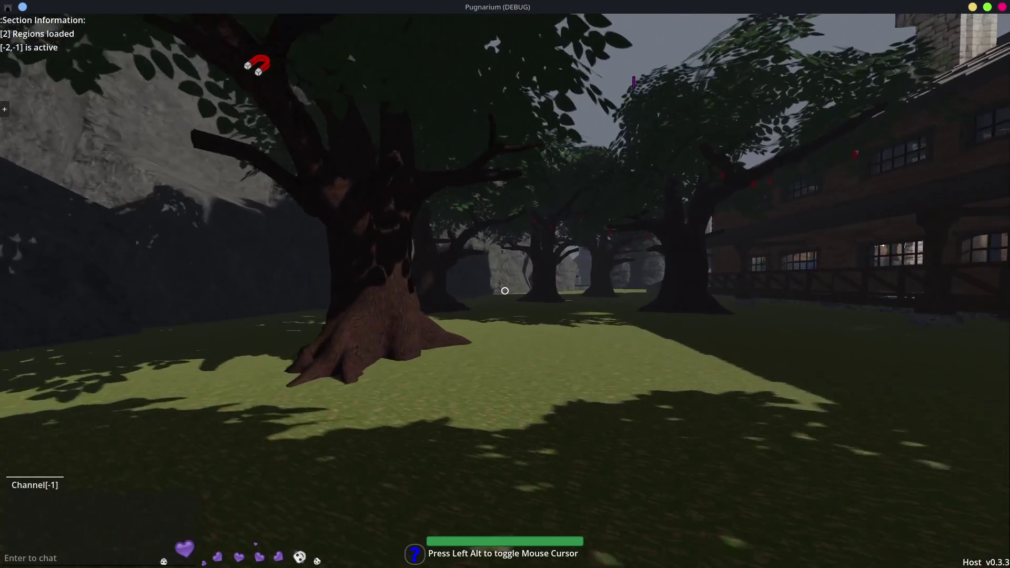
key(w)
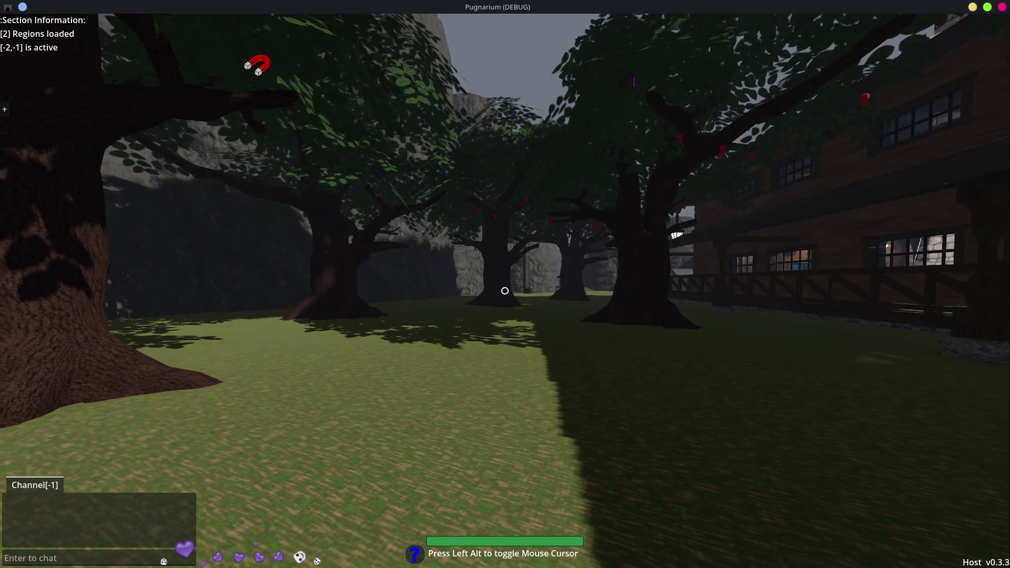
key(w)
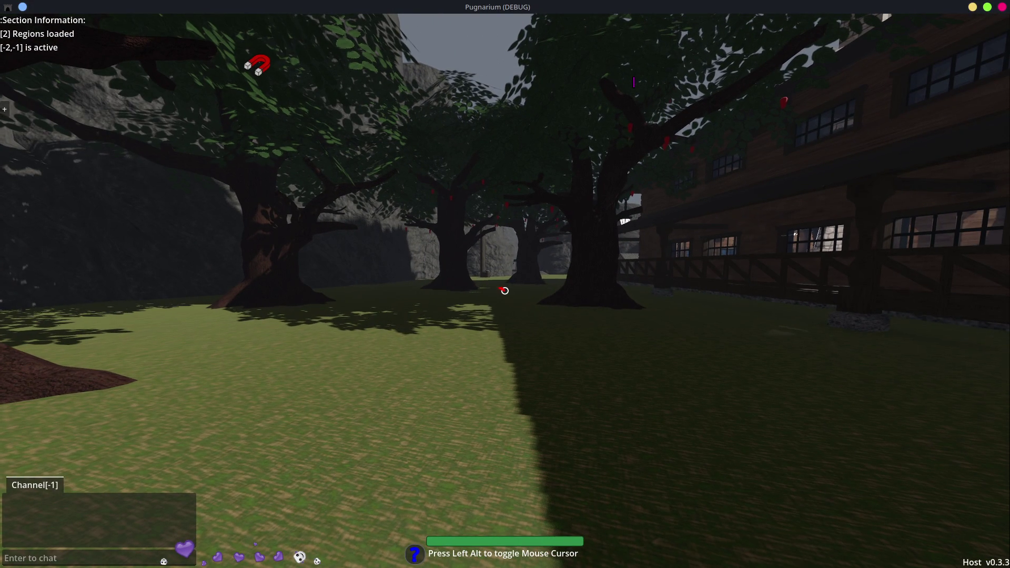
key(w)
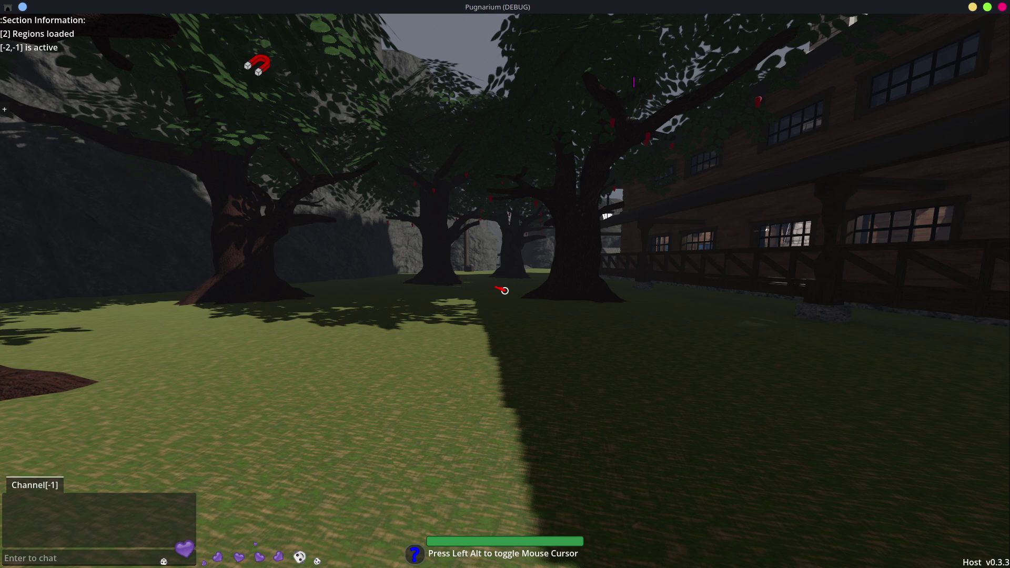
Sketch a red outline, a diamond of linked circles and an arrow over the left trees
mouse_move(52, 87)
mouse_down()
mouse_move(50, 172)
mouse_move(61, 100)
mouse_move(127, 172)
mouse_move(59, 196)
mouse_up()
mouse_move(29, 304)
mouse_down()
mouse_move(129, 374)
mouse_move(163, 252)
mouse_move(33, 283)
mouse_move(81, 275)
mouse_move(143, 289)
mouse_move(158, 275)
mouse_move(186, 287)
mouse_up()
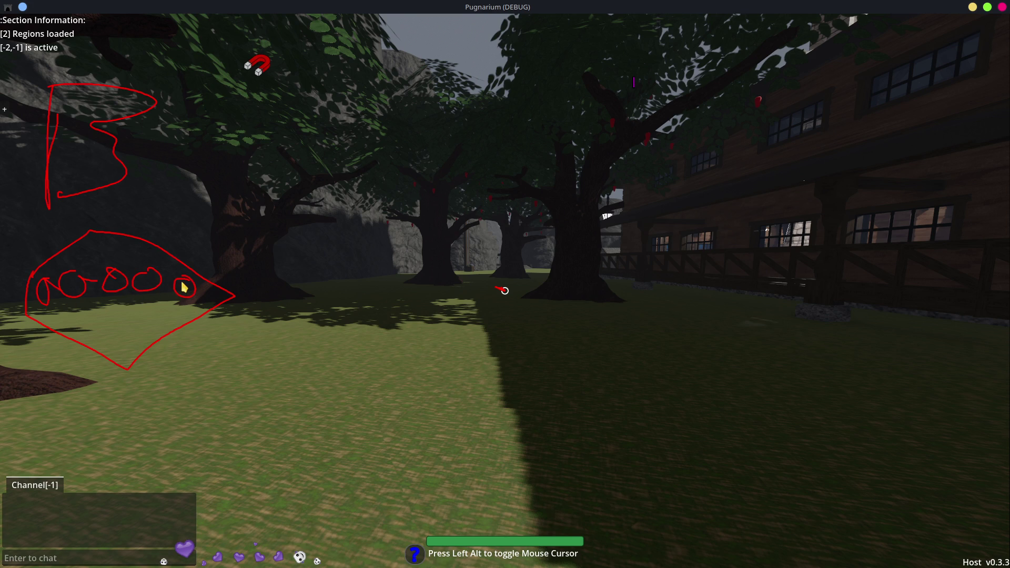
drag(45, 314, 206, 308)
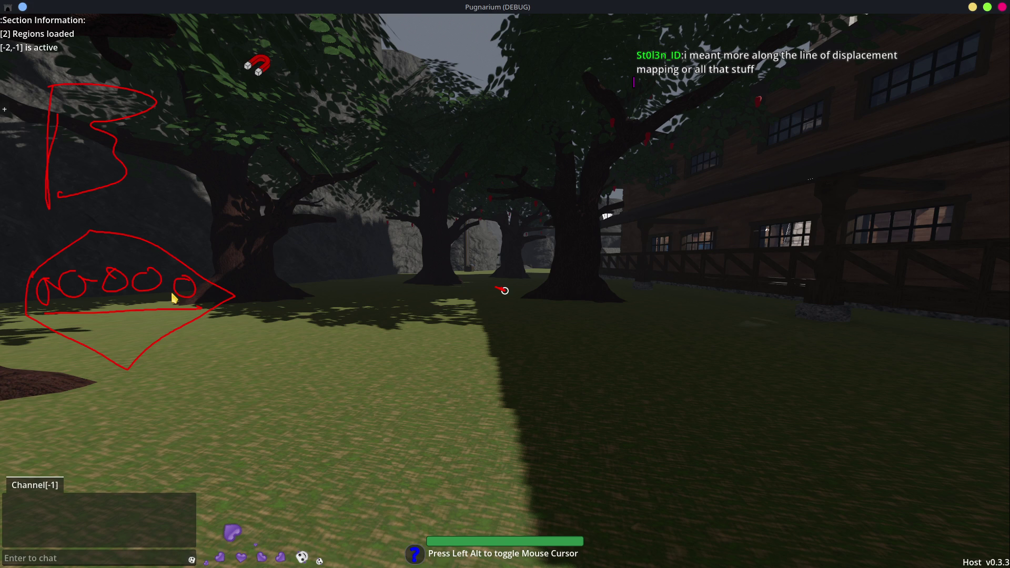
mouse_move(282, 287)
mouse_down()
mouse_move(382, 285)
mouse_move(340, 310)
mouse_up()
Draw a red box with connected circles and base lines around the centre trees
mouse_move(426, 215)
mouse_down()
mouse_move(640, 376)
mouse_move(534, 202)
mouse_move(411, 214)
mouse_up()
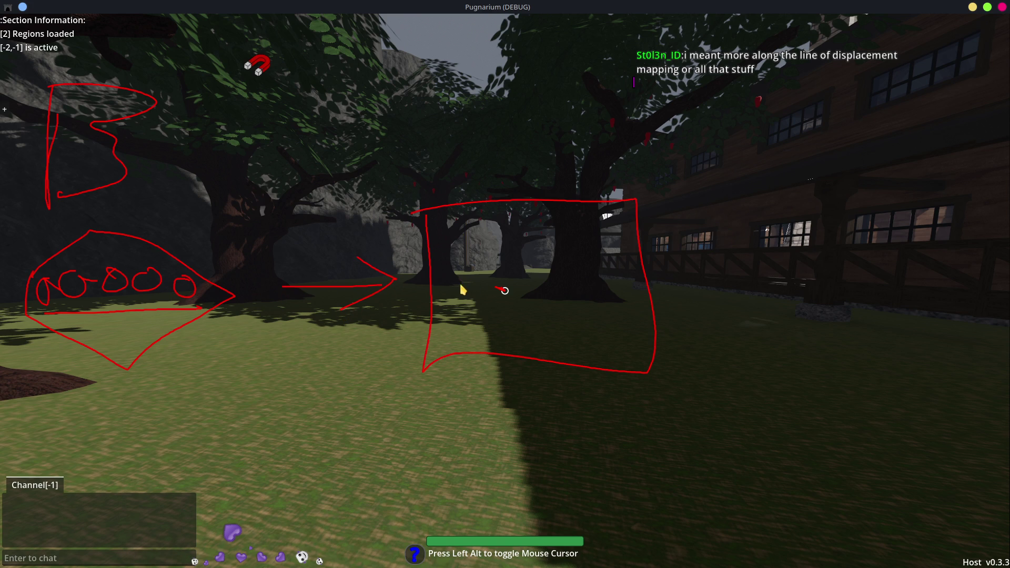
mouse_move(447, 300)
mouse_down()
mouse_move(449, 275)
mouse_move(487, 267)
mouse_move(542, 264)
mouse_move(590, 279)
mouse_up()
drag(451, 319, 606, 322)
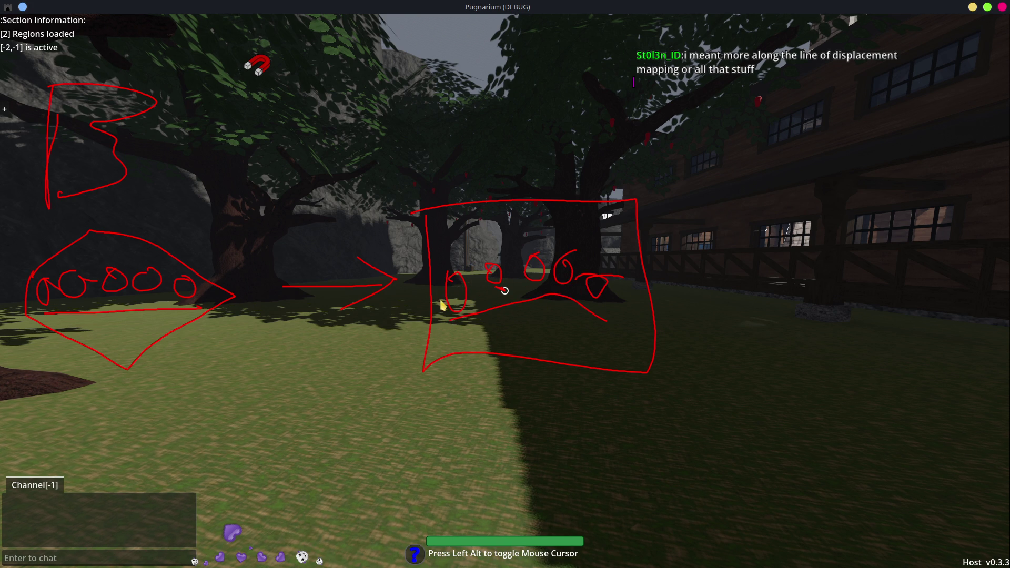
mouse_move(556, 316)
mouse_down()
mouse_move(572, 278)
mouse_move(600, 287)
mouse_up()
mouse_move(472, 328)
mouse_down()
mouse_move(570, 326)
mouse_move(449, 316)
mouse_move(566, 333)
mouse_move(563, 307)
mouse_up()
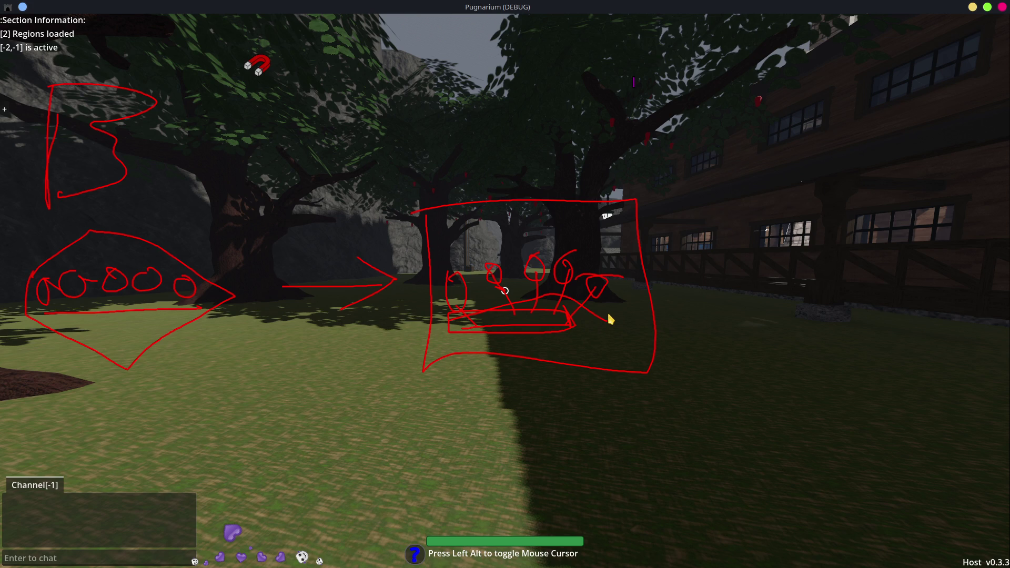
Clear the sketches, walk toward the trees and building, and open the debug console
key(Alt_L)
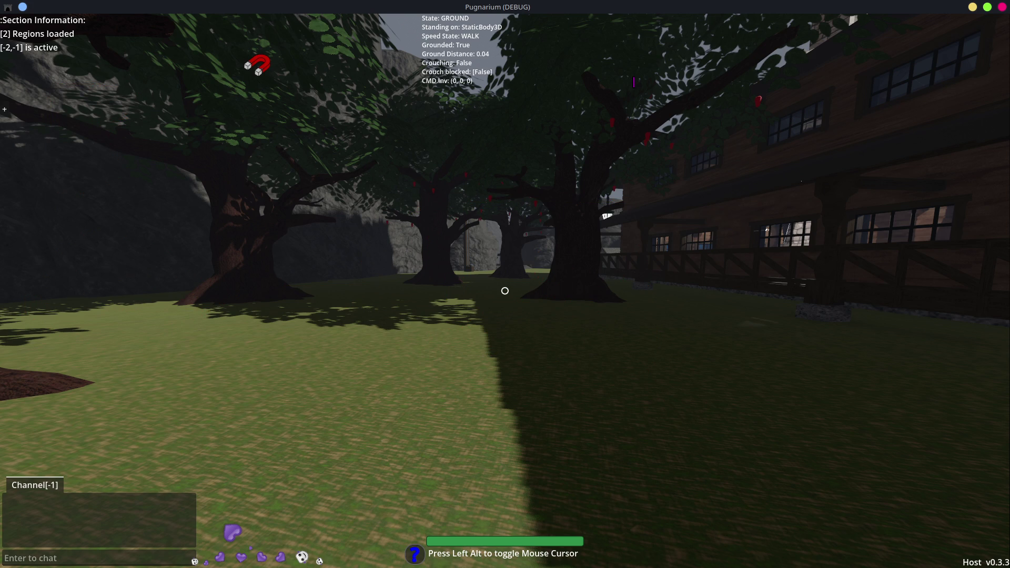
key(w)
mouse_move(505, 291)
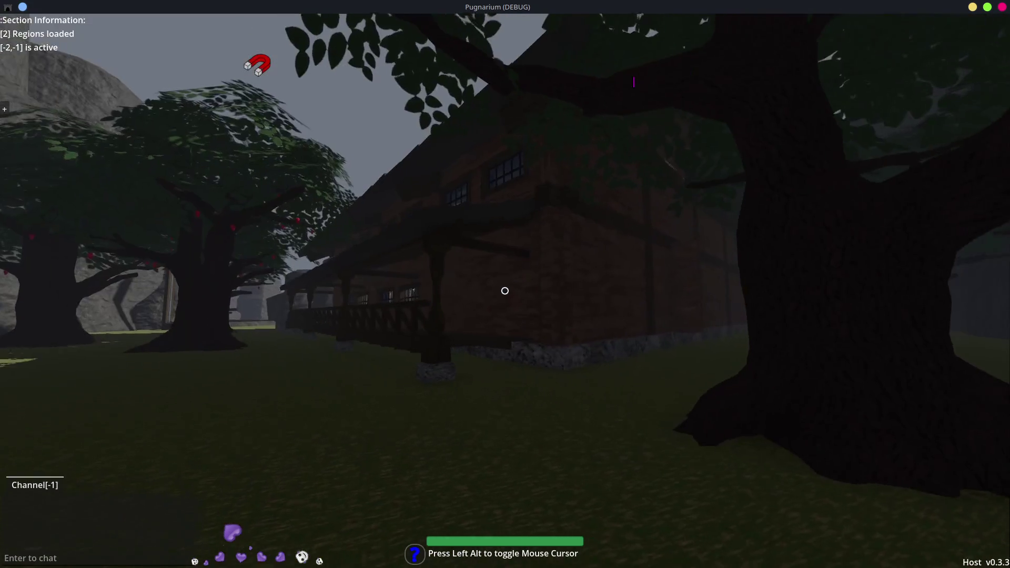
key(grave)
Run showfps in the console, discard the unfinished maxfps entry, and close the console
text(show)
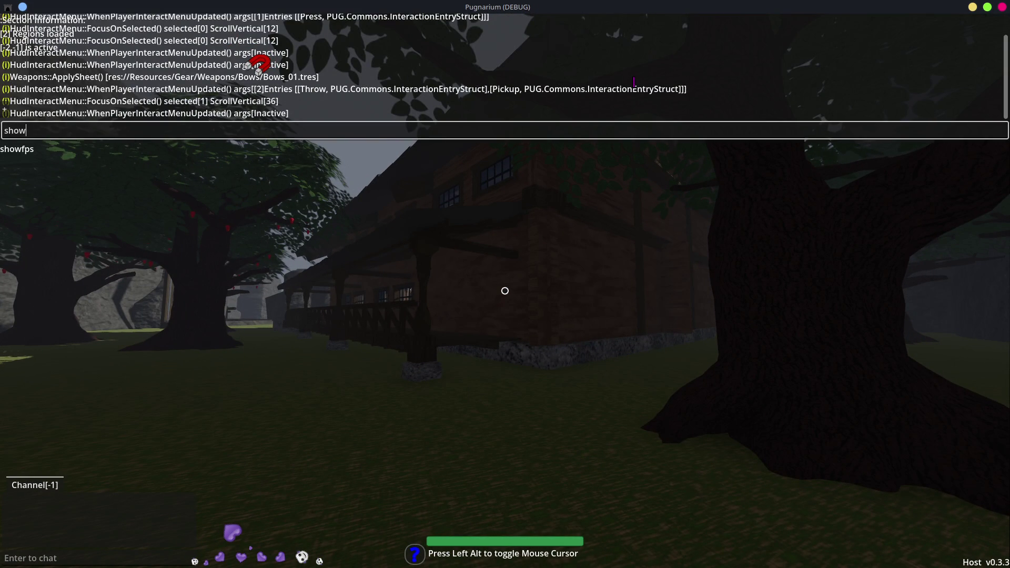
text(fps)
key(Return)
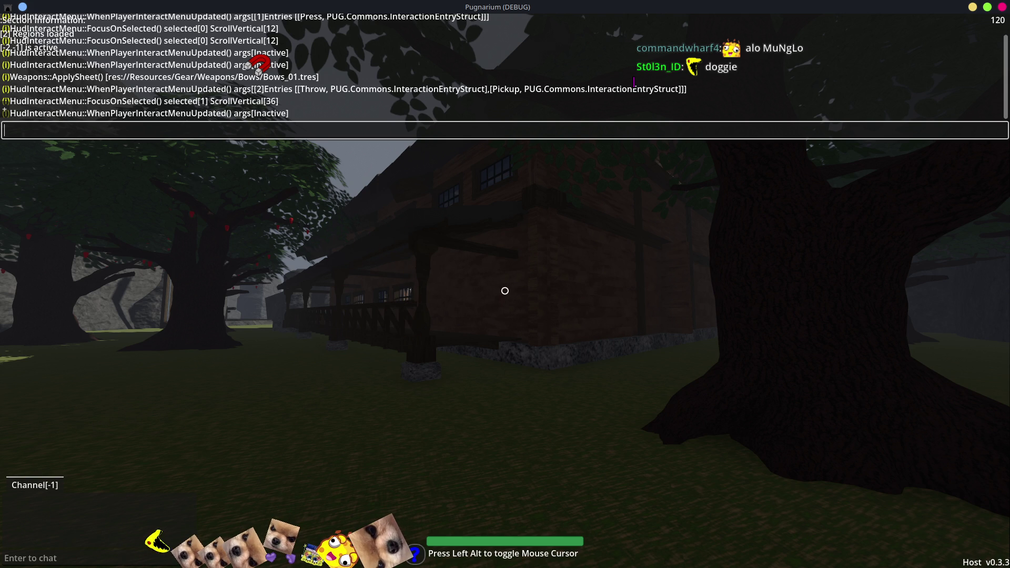
mouse_move(369, 291)
text(ww)
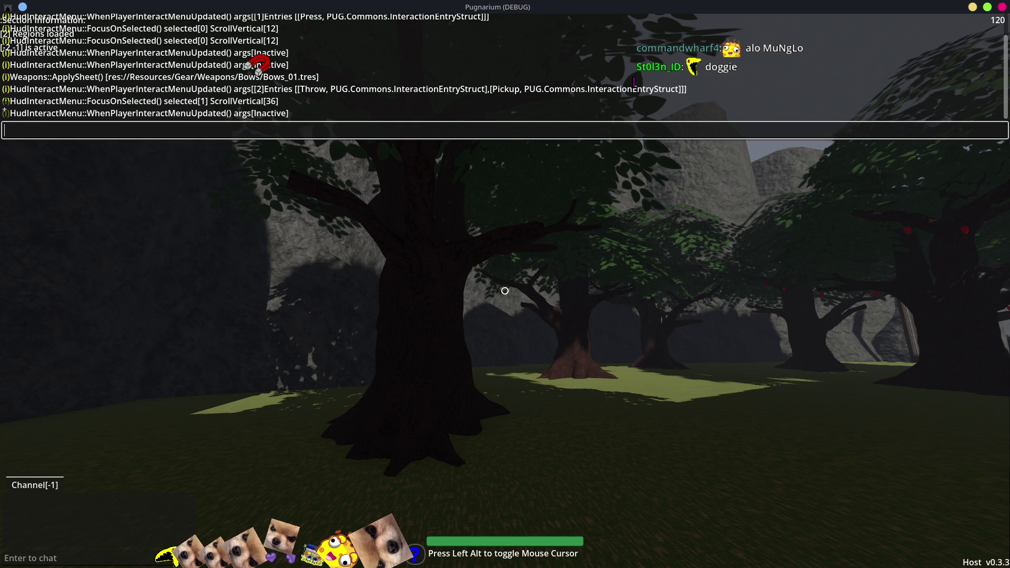
text(maxfps)
key(Return)
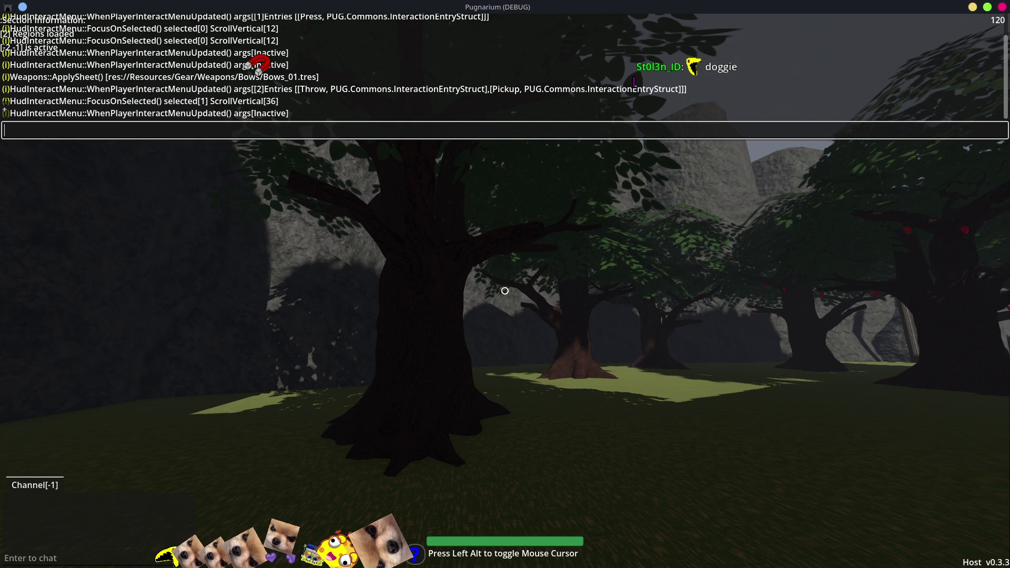
key(Escape)
key(Escape)
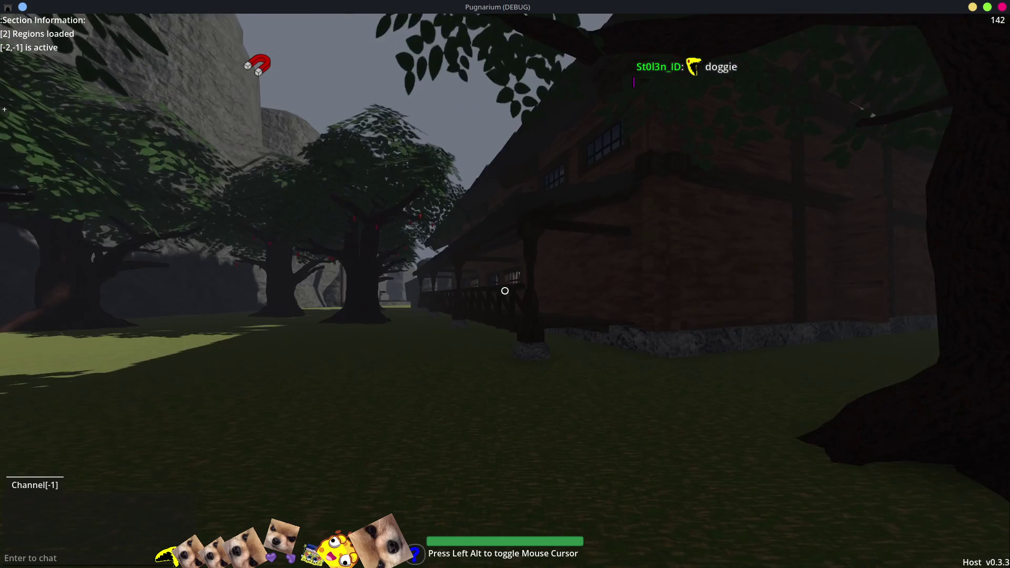
Walk up to the rock wall and bump into it repeatedly to test collision
key(w)
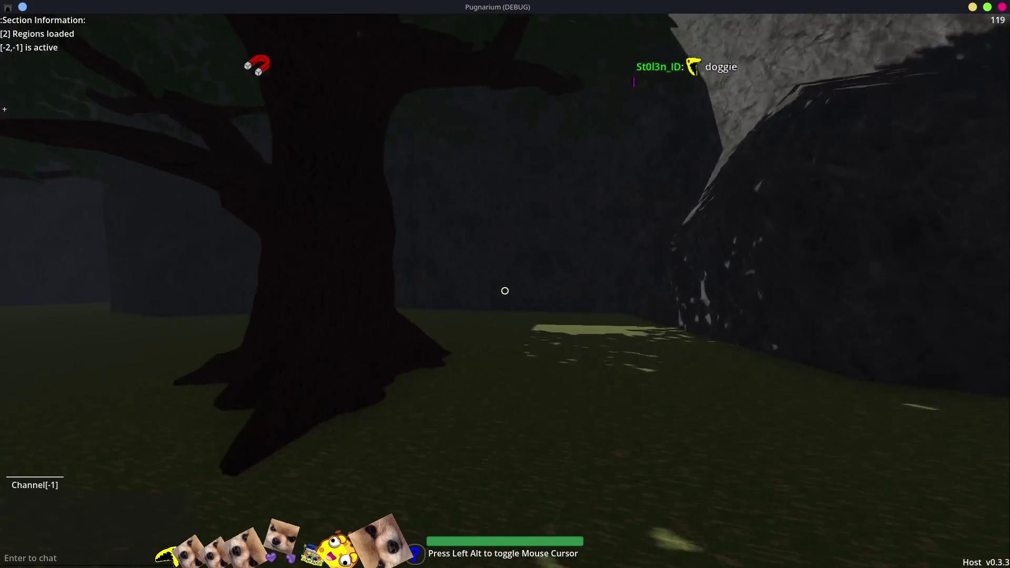
key(w)
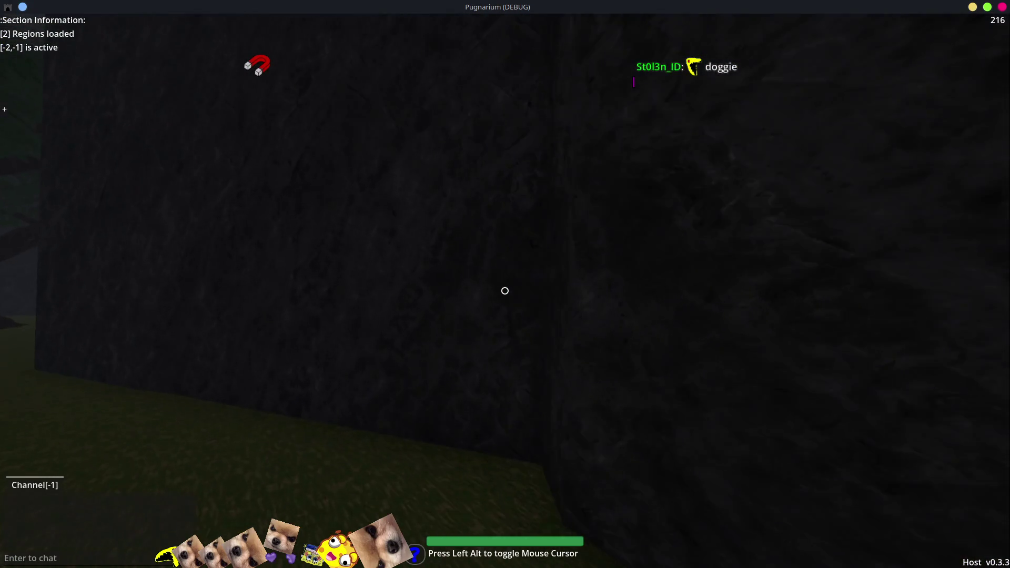
key(s)
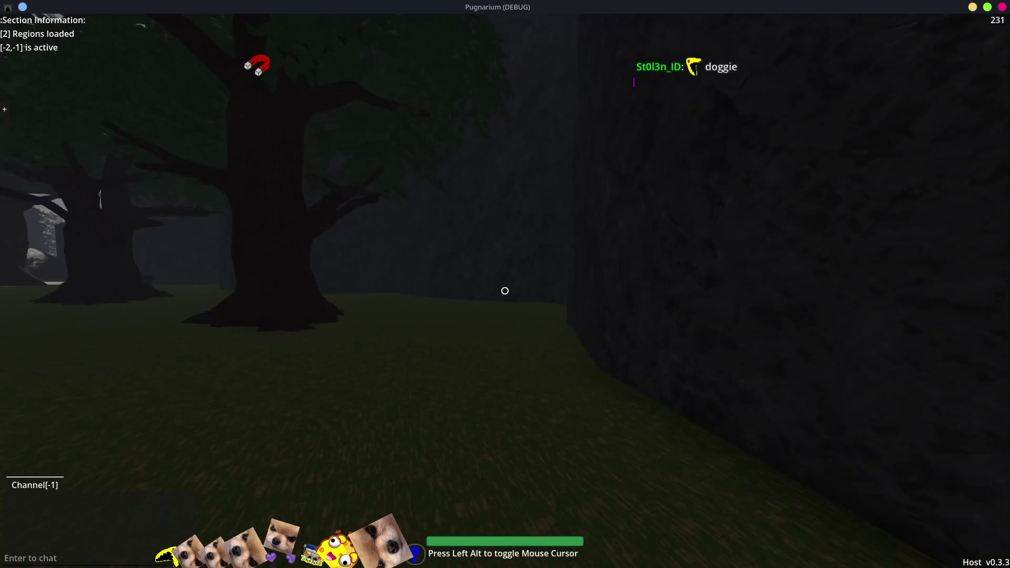
key(w)
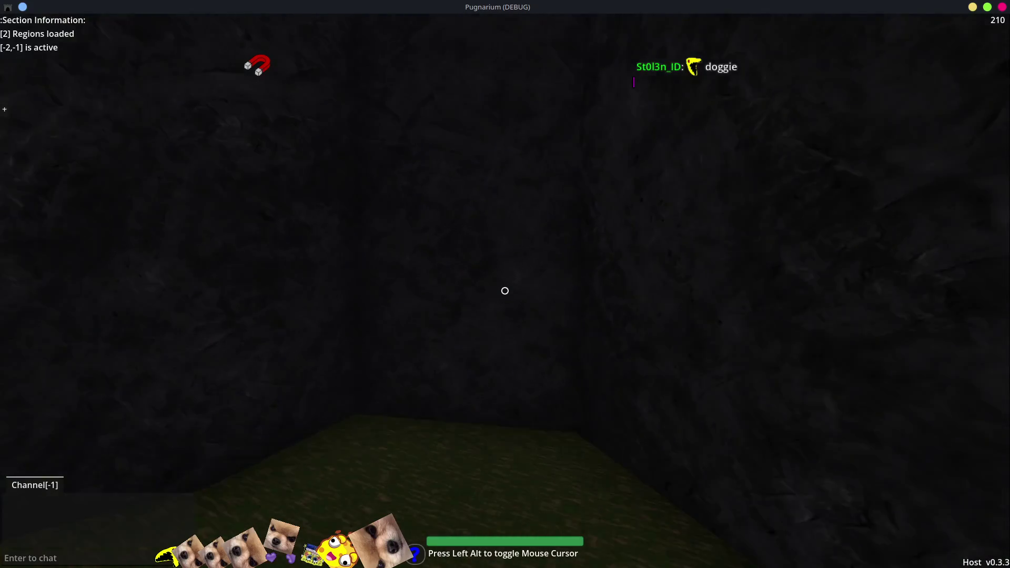
key(s)
key(w)
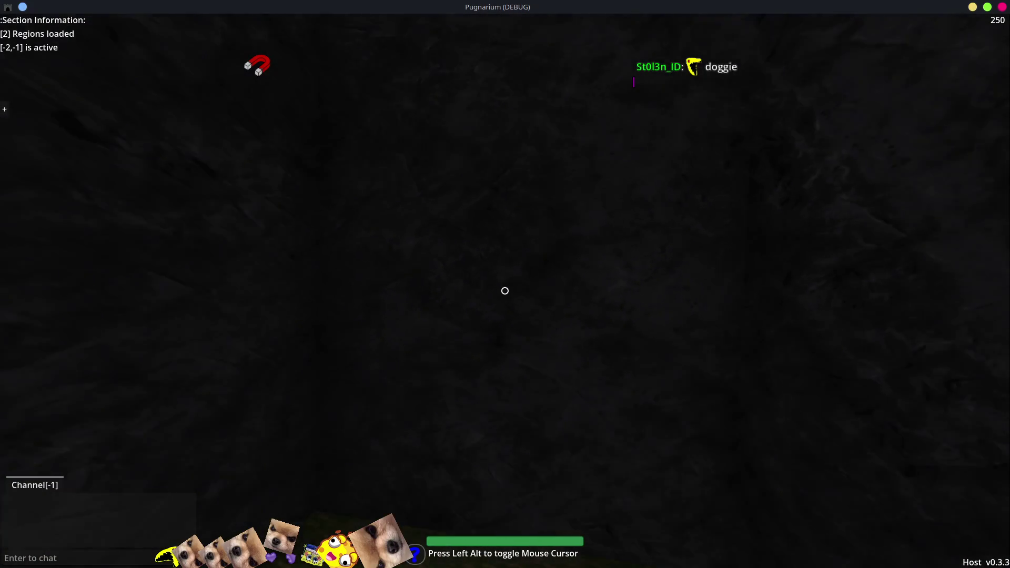
key(s)
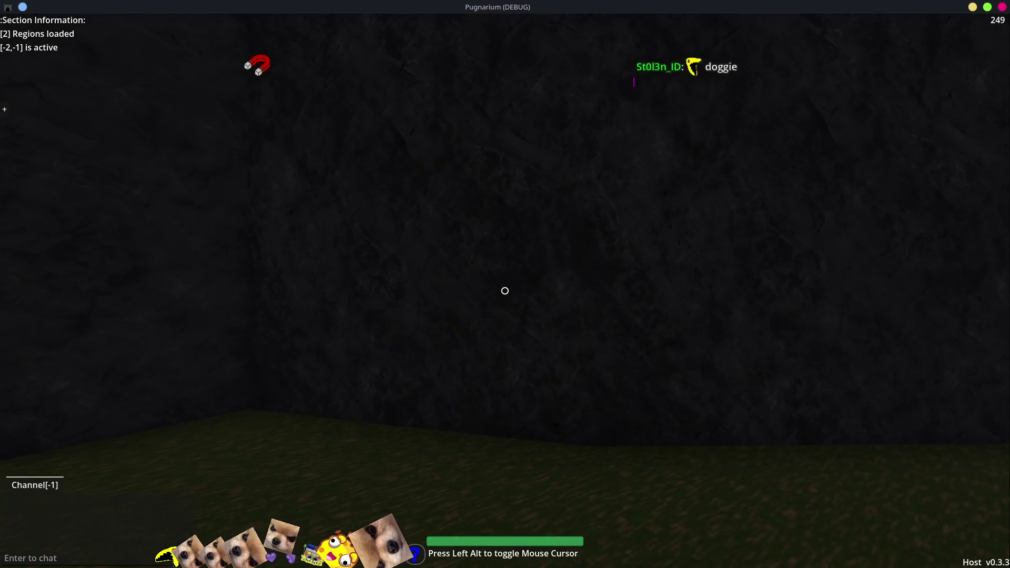
Skirt the wall's edge, walk along the building past the tree, and enter the tavern
key(d)
key(w)
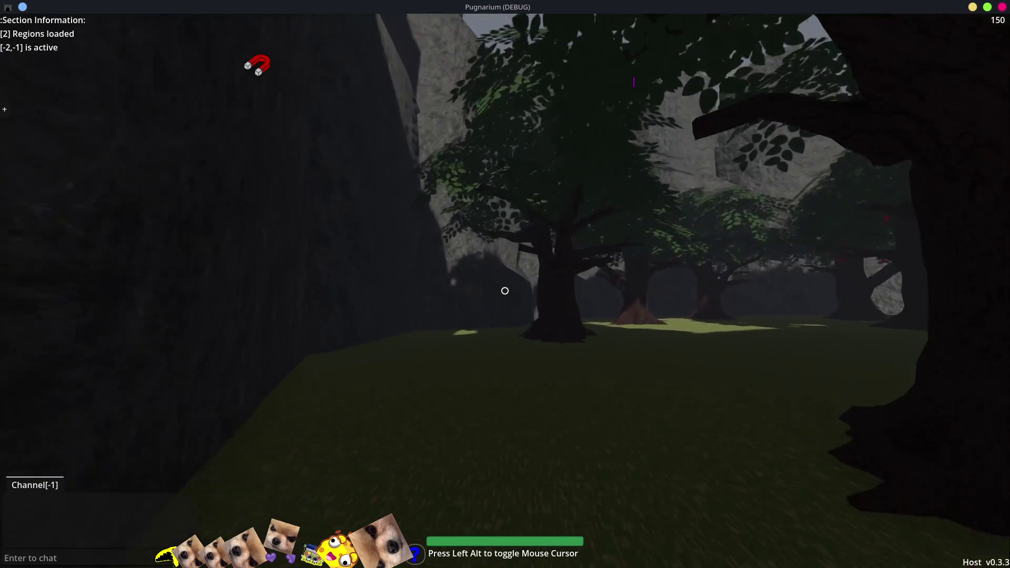
key(a)
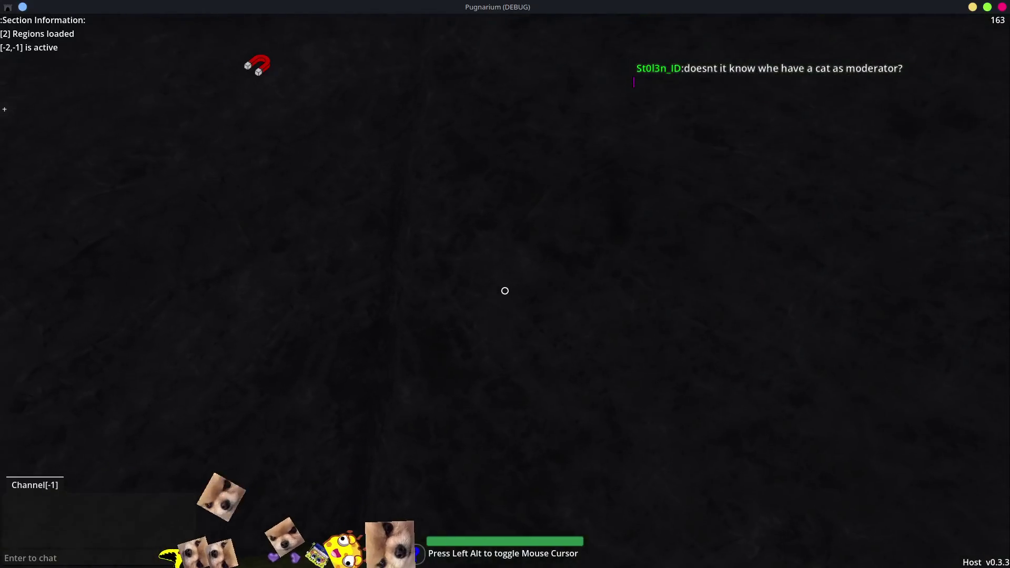
key(w)
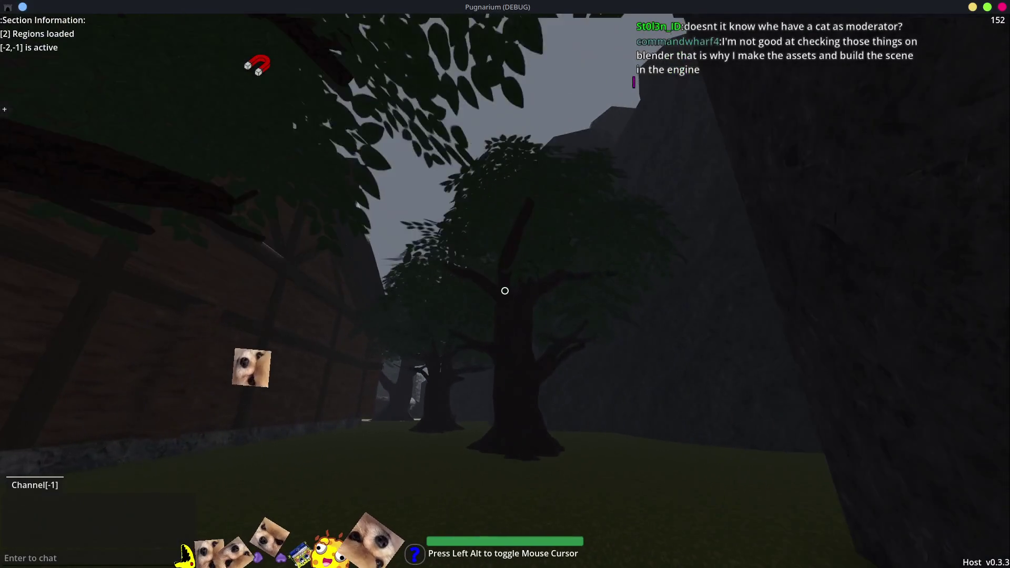
key(w)
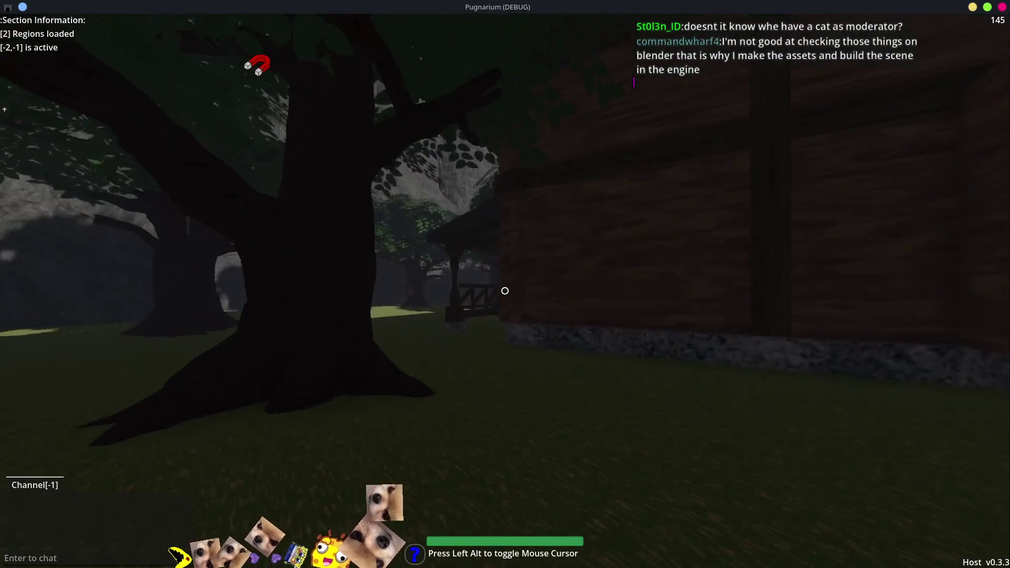
key(s)
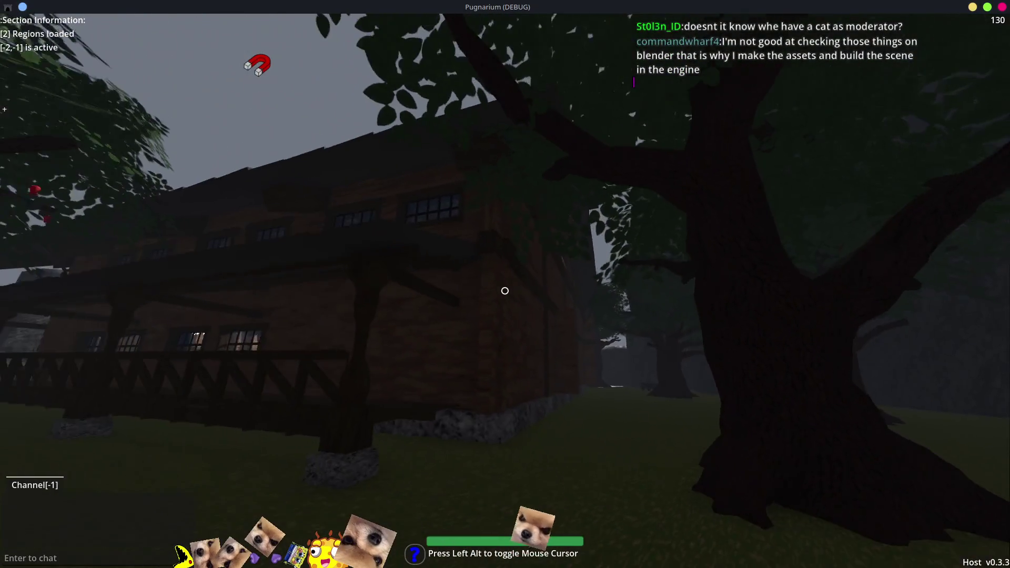
key(w)
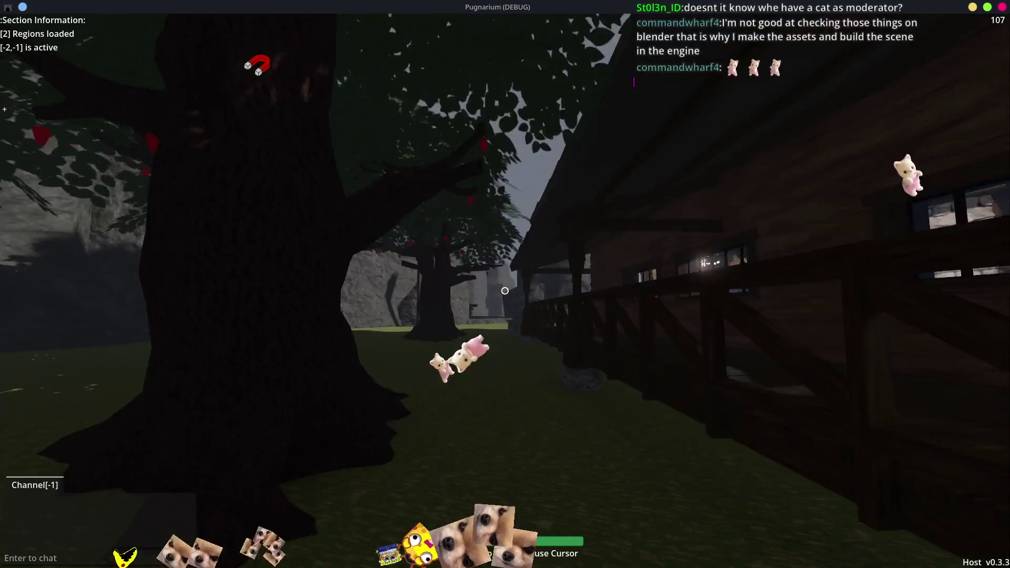
key(w)
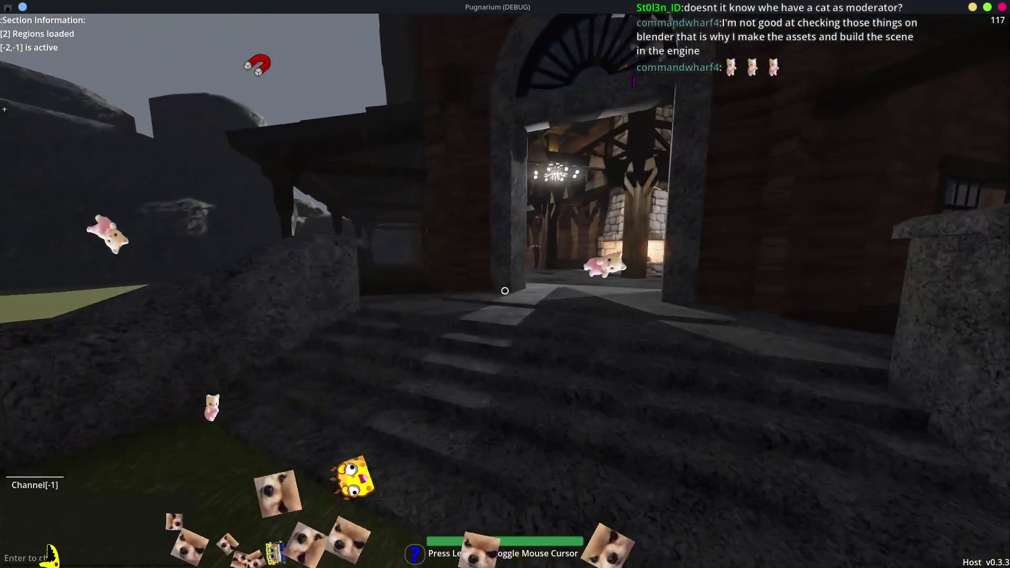
key(w)
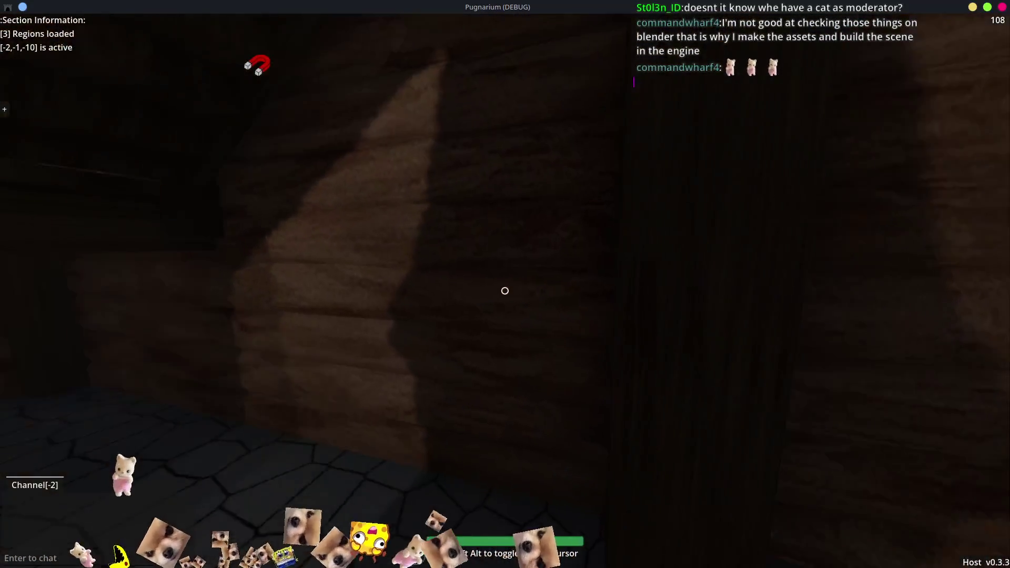
Walk down the tavern hall past the counter toward the arched stone doorway
key(w)
key(w)
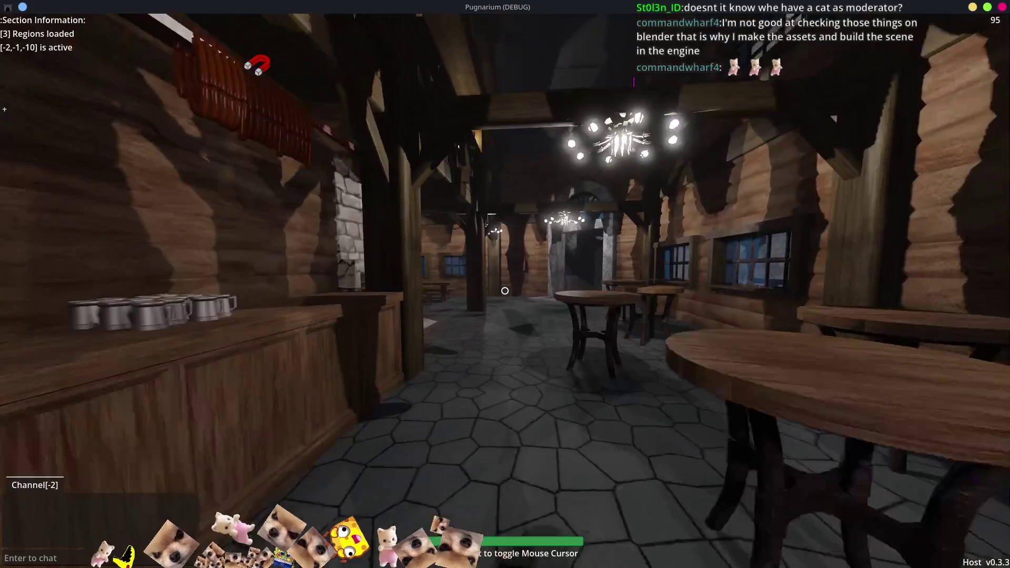
key(w)
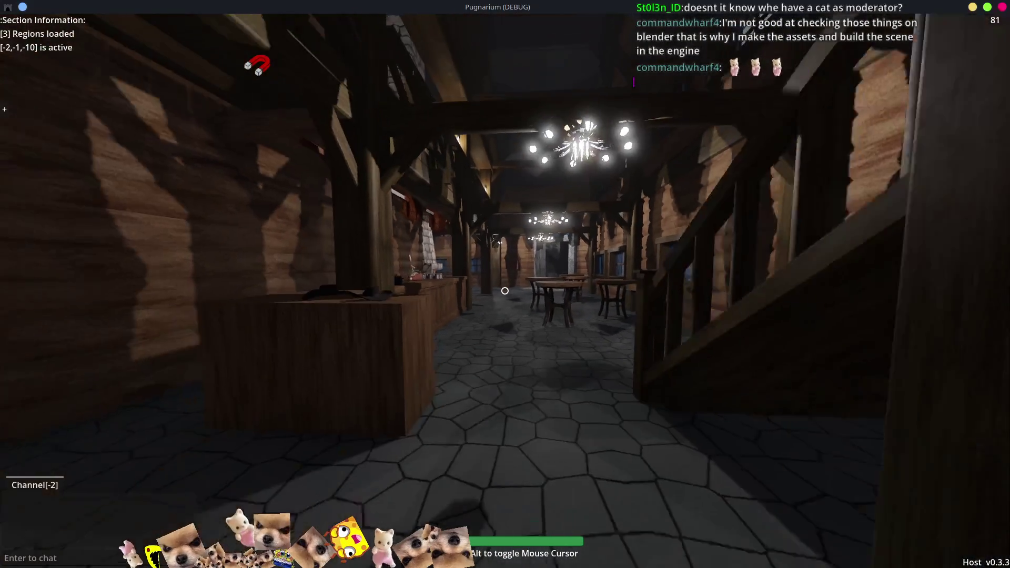
key(w)
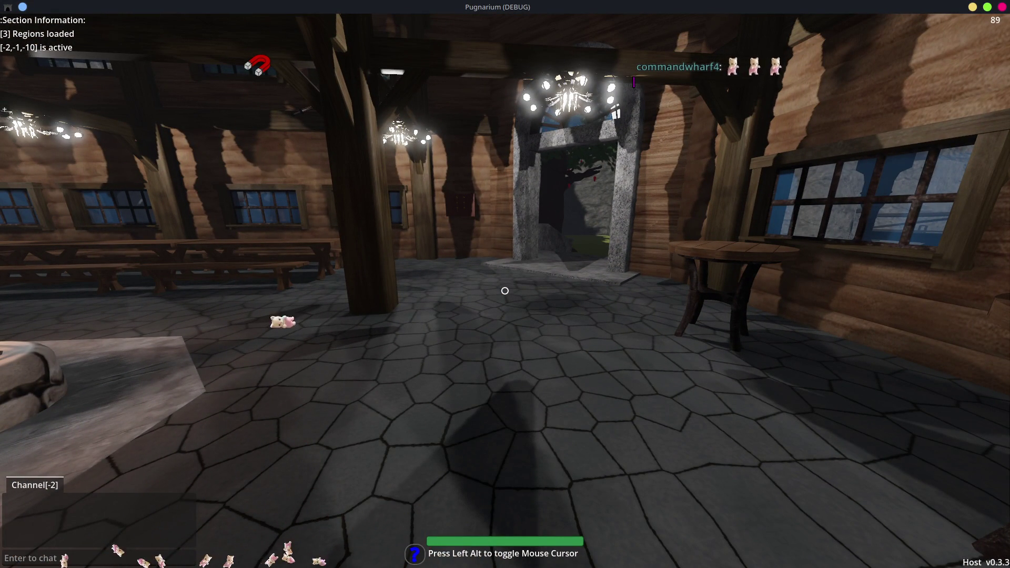
Walk through the tavern's stone doorway out onto the grass and among the trees beside the building
key(w)
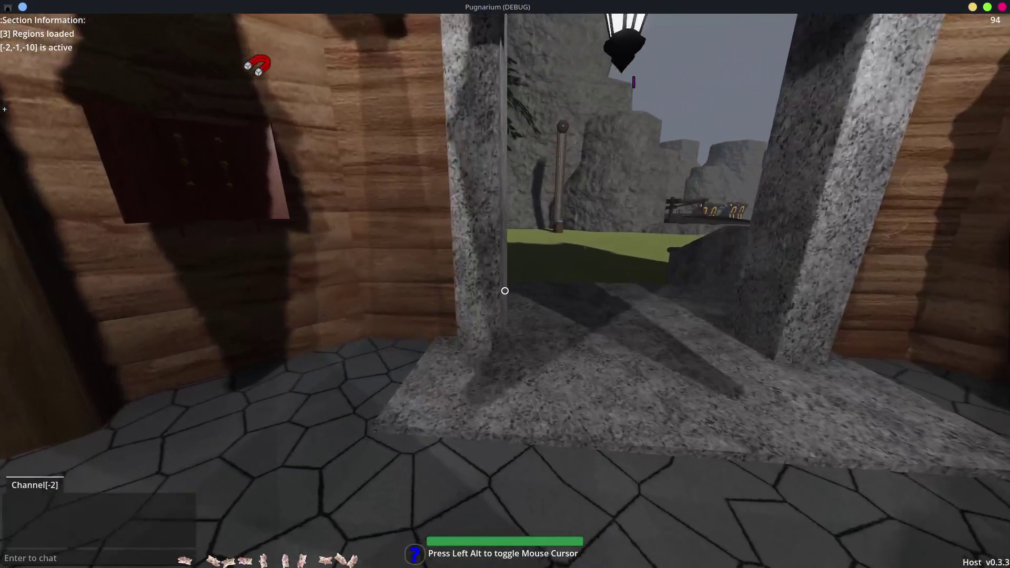
key(w)
key(s)
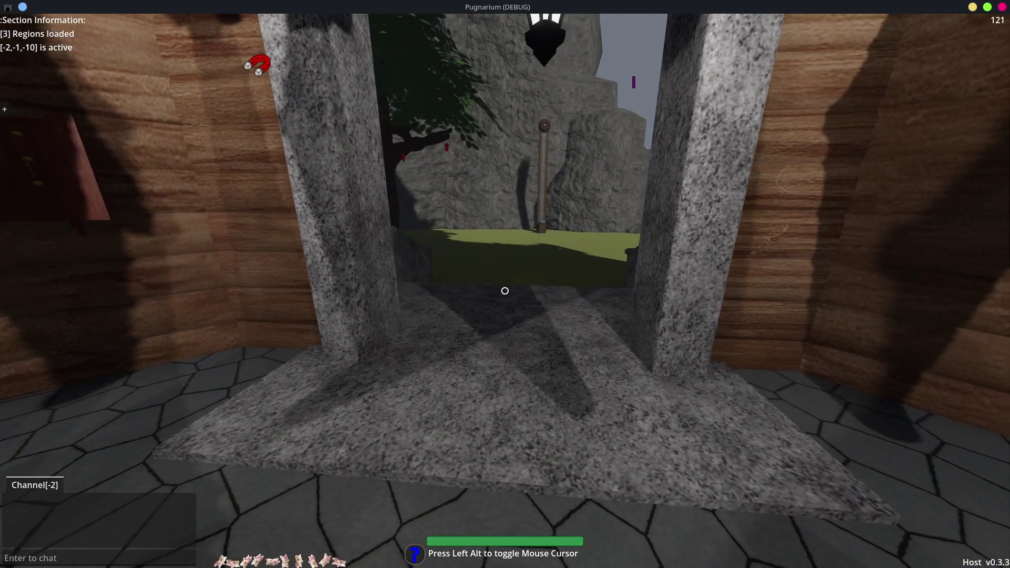
key(w)
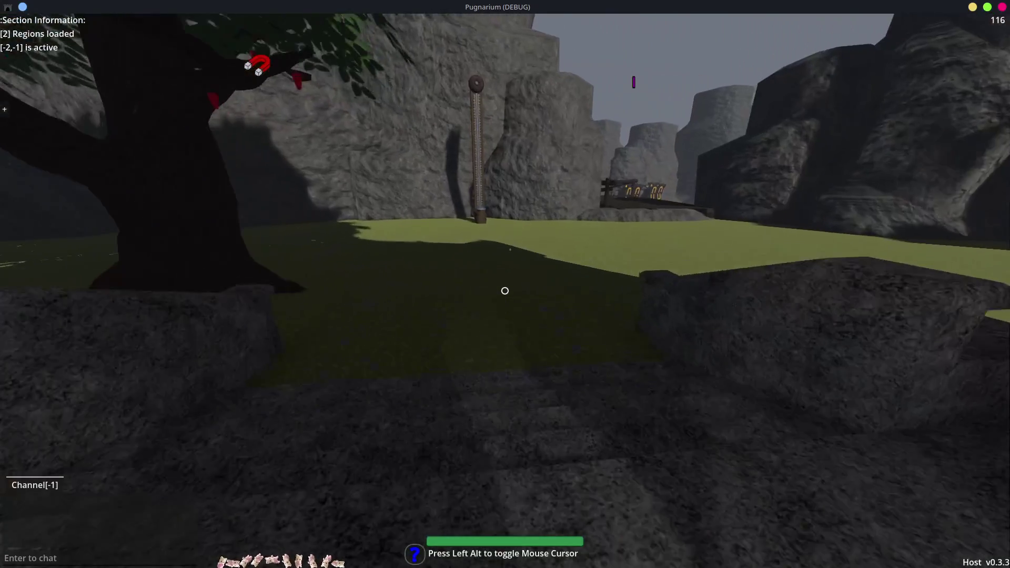
key(s)
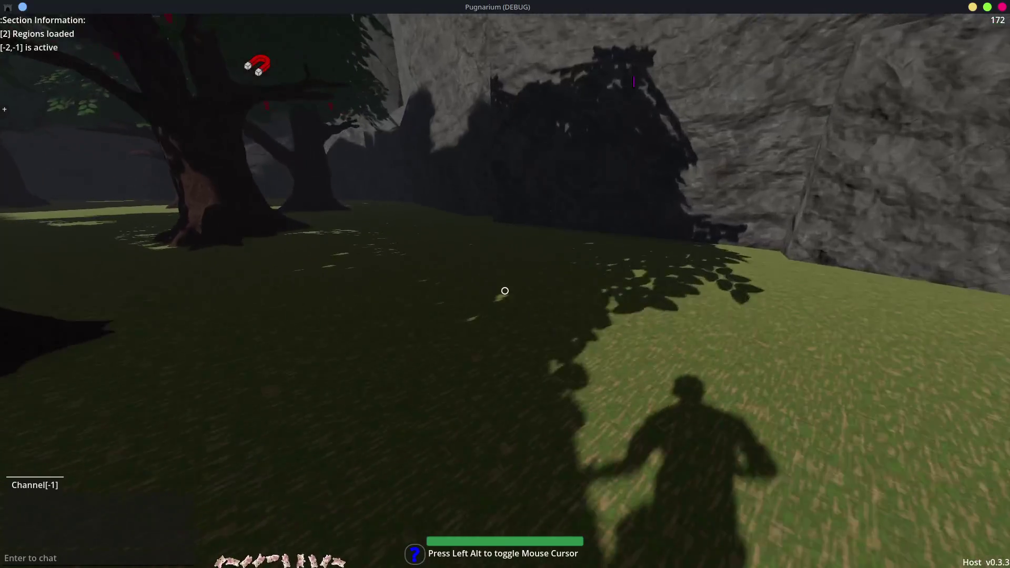
key(w)
key(w)
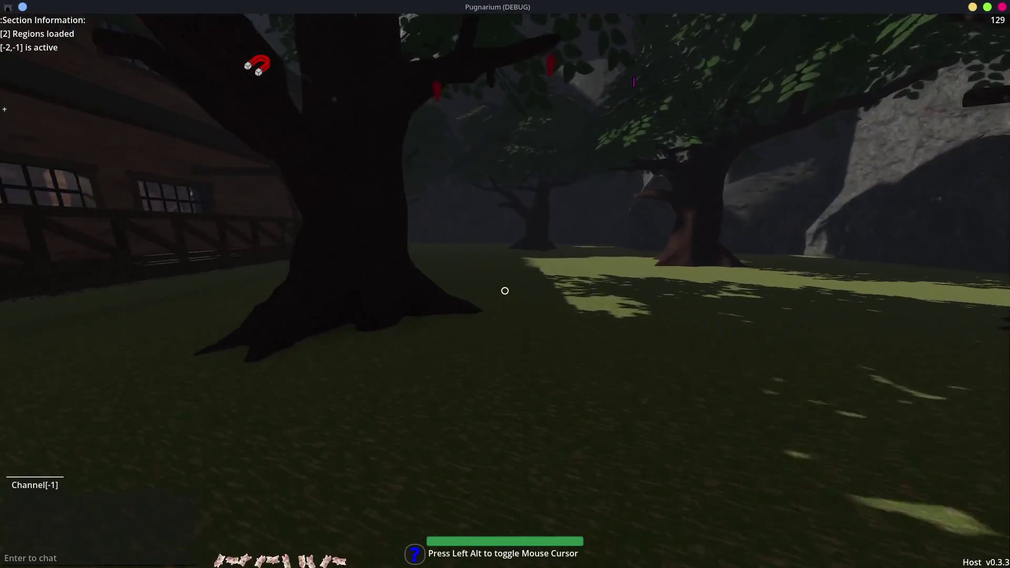
key(w)
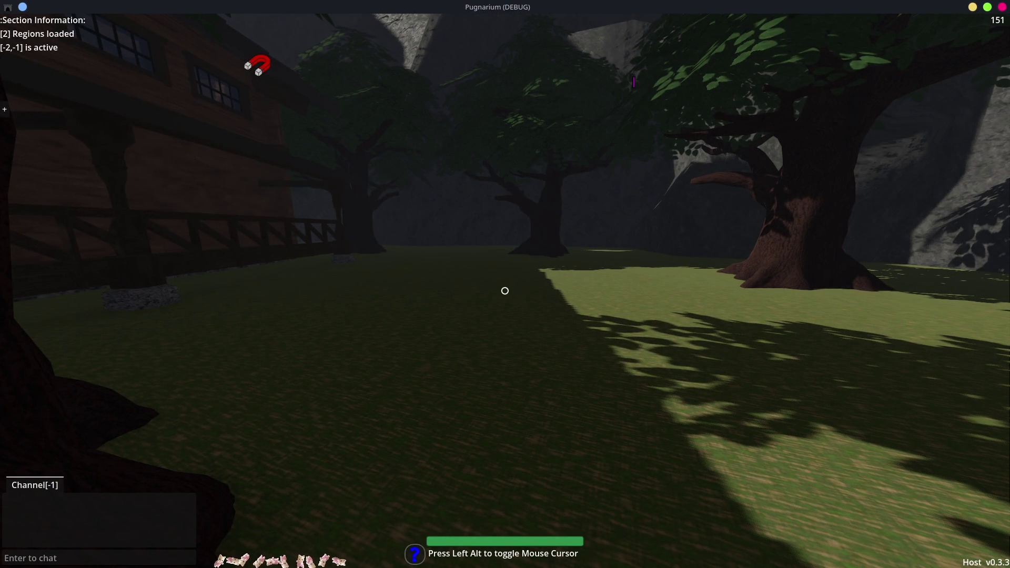
key(w)
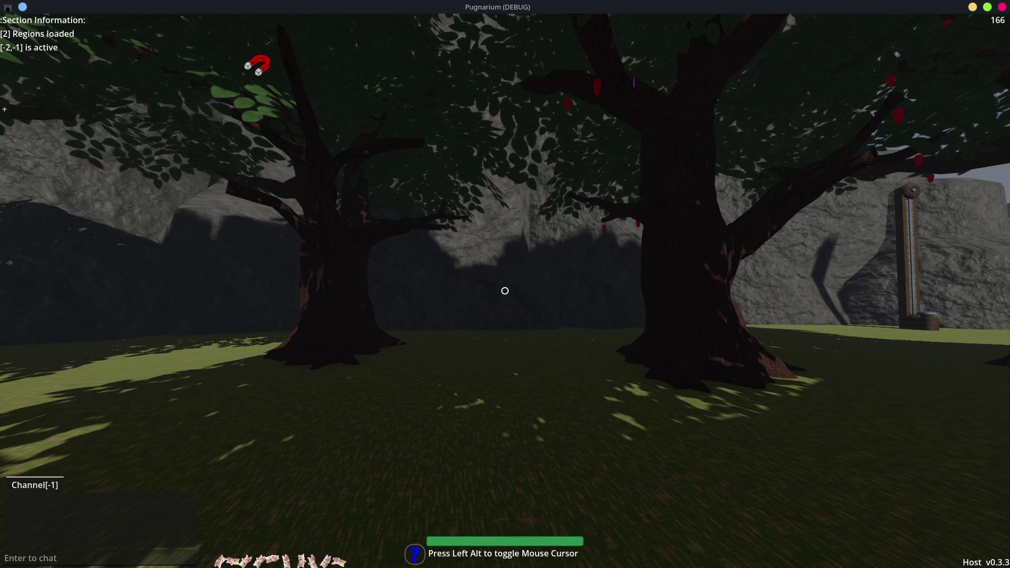
Walk past the hut and training dummies onto the boardwalk, then enable r_wireframe in the console
key(w)
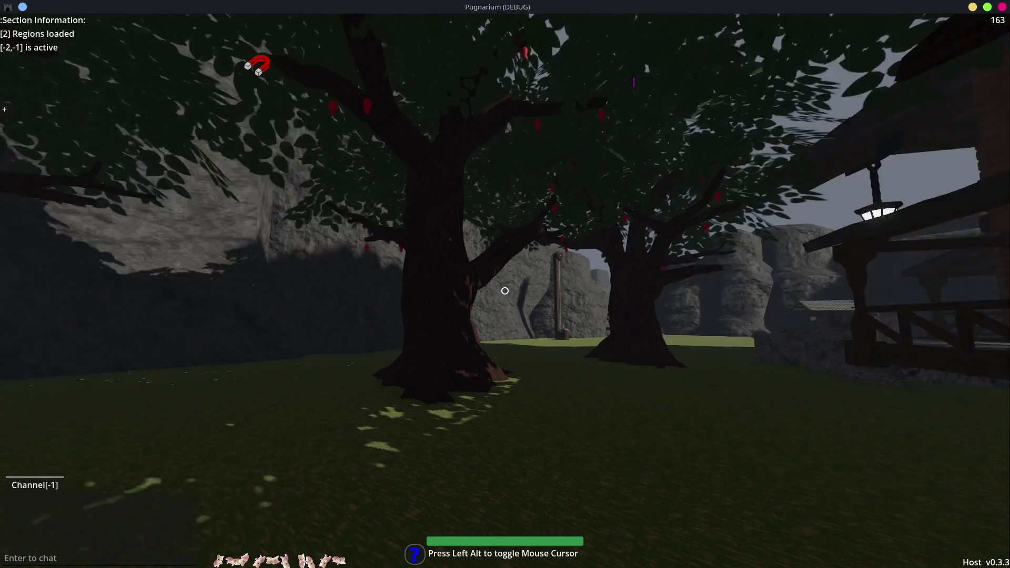
key(w)
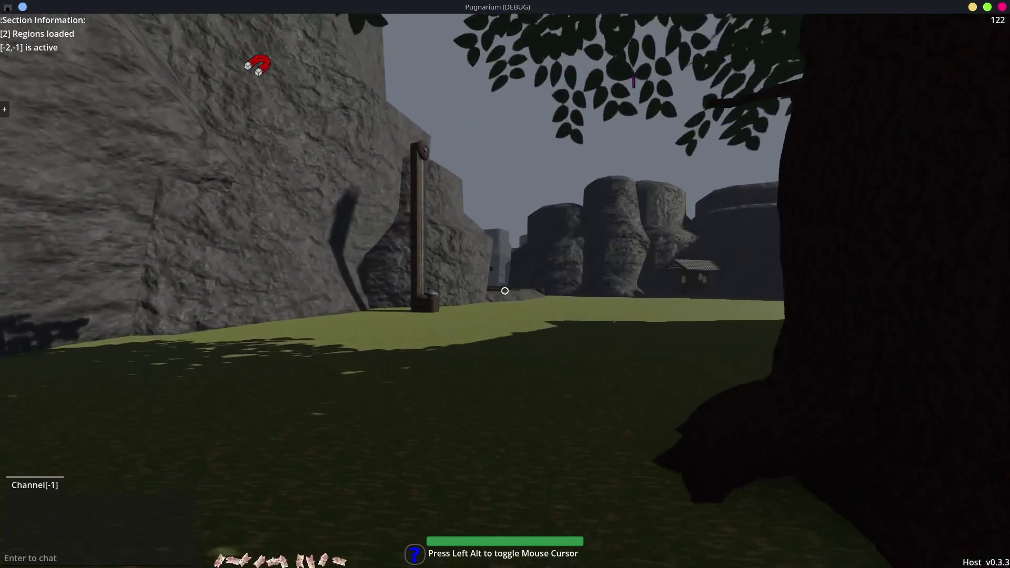
key(w)
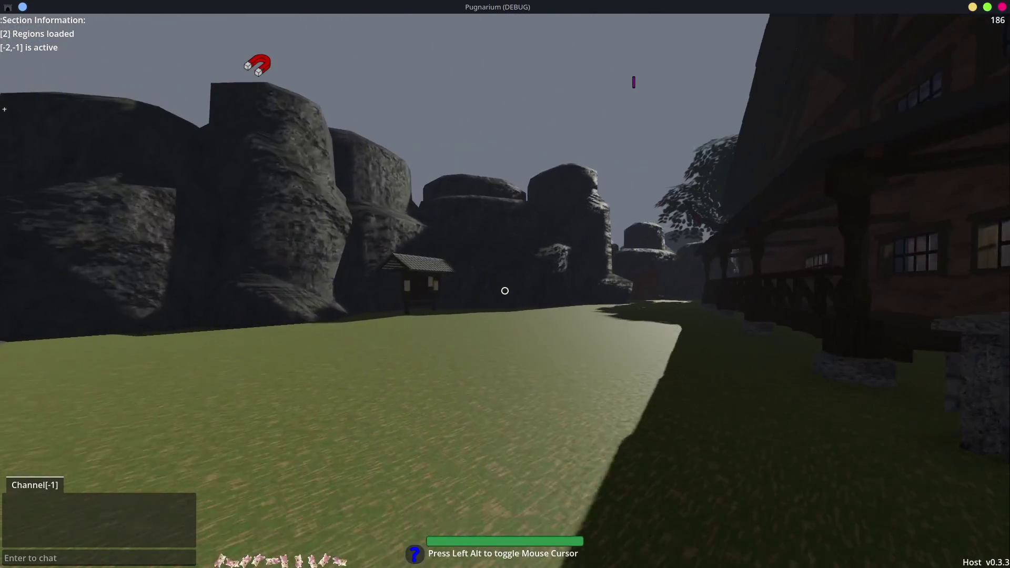
key(w)
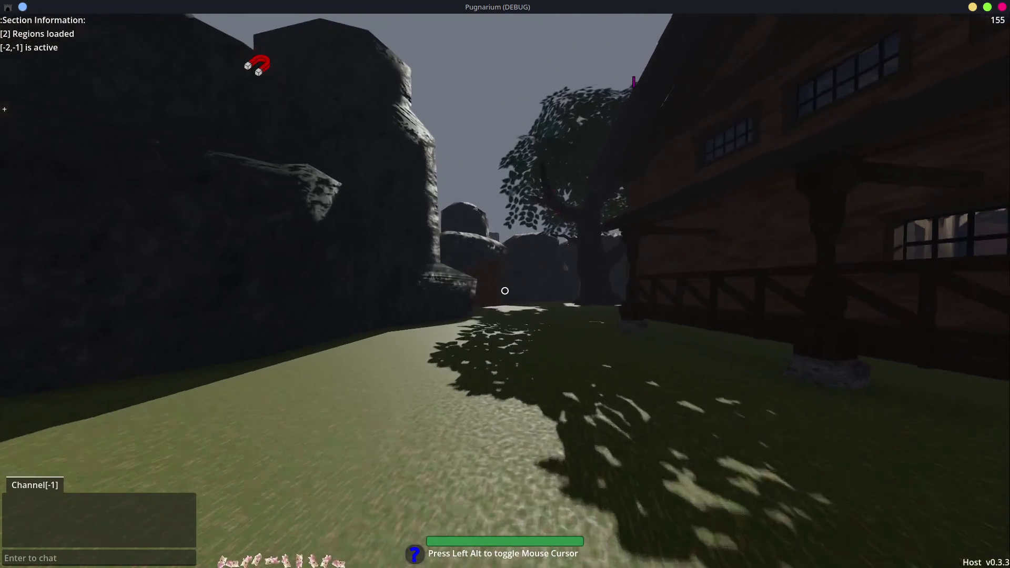
key(w)
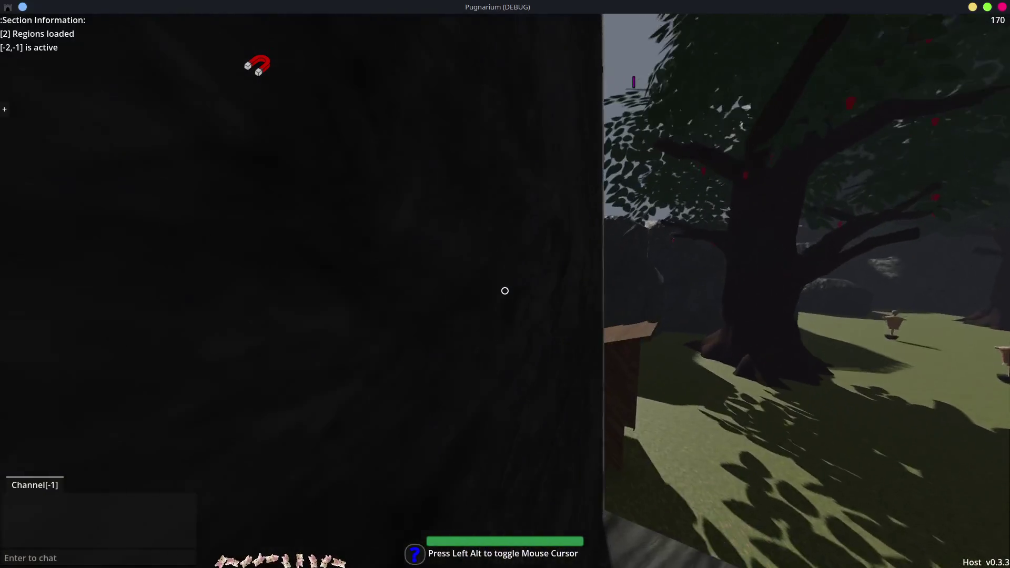
key(w)
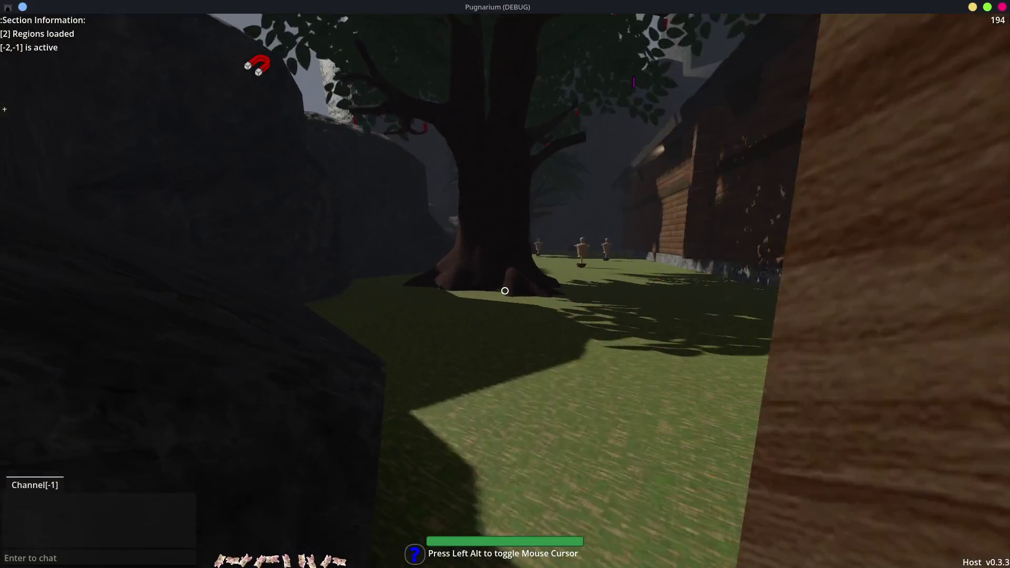
key(w)
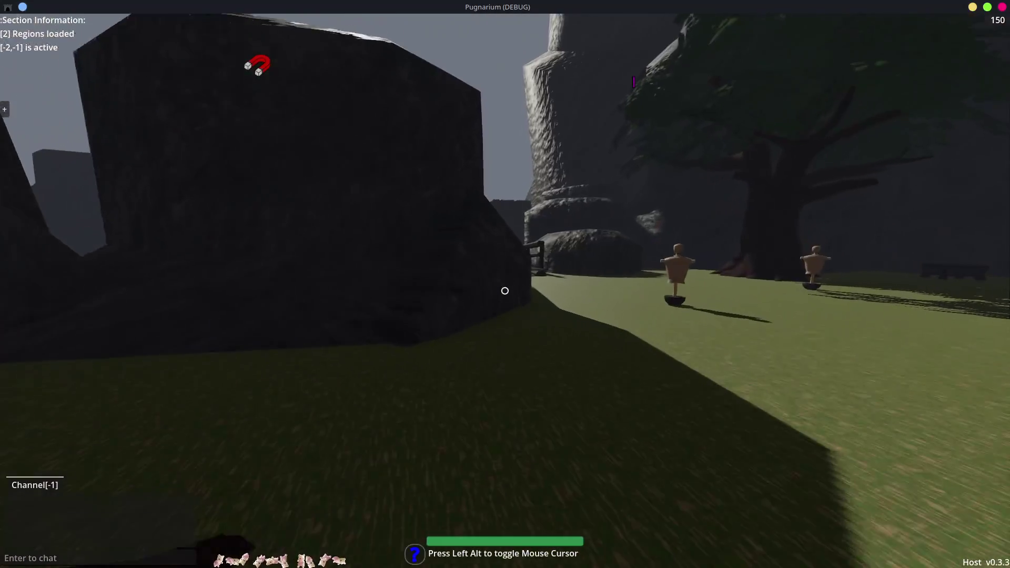
key(w)
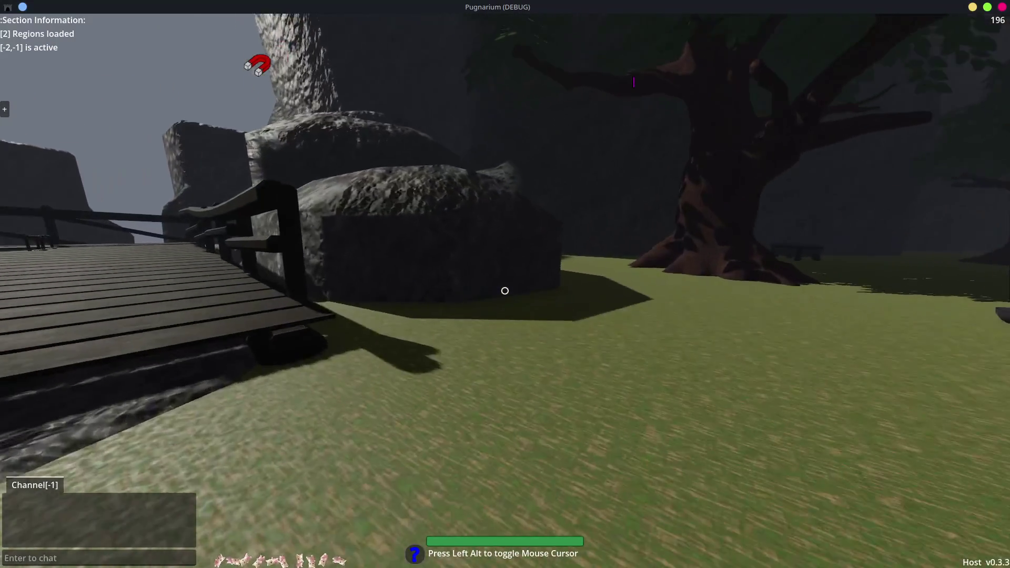
key(w)
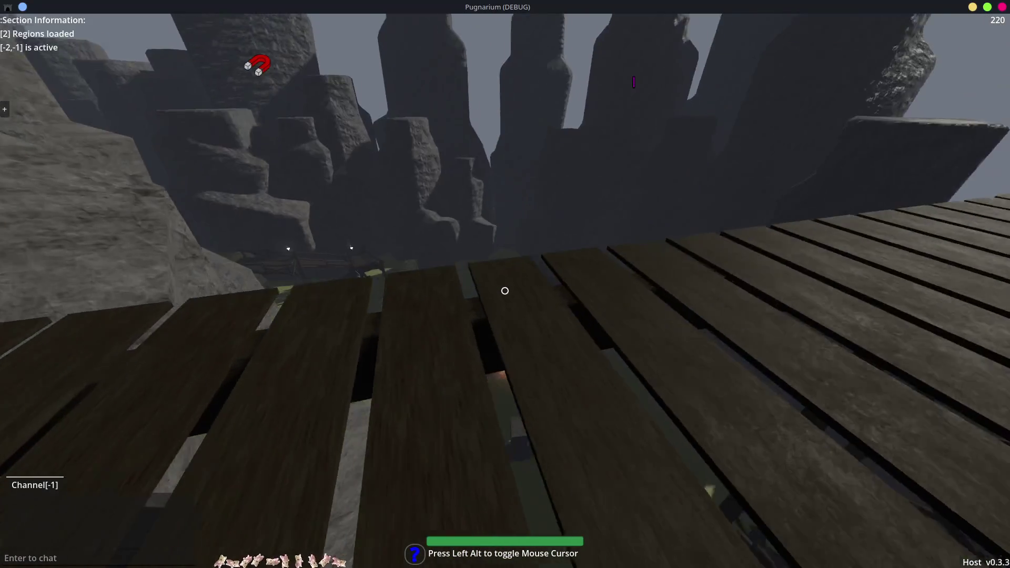
key(w)
text(r_wireframe)
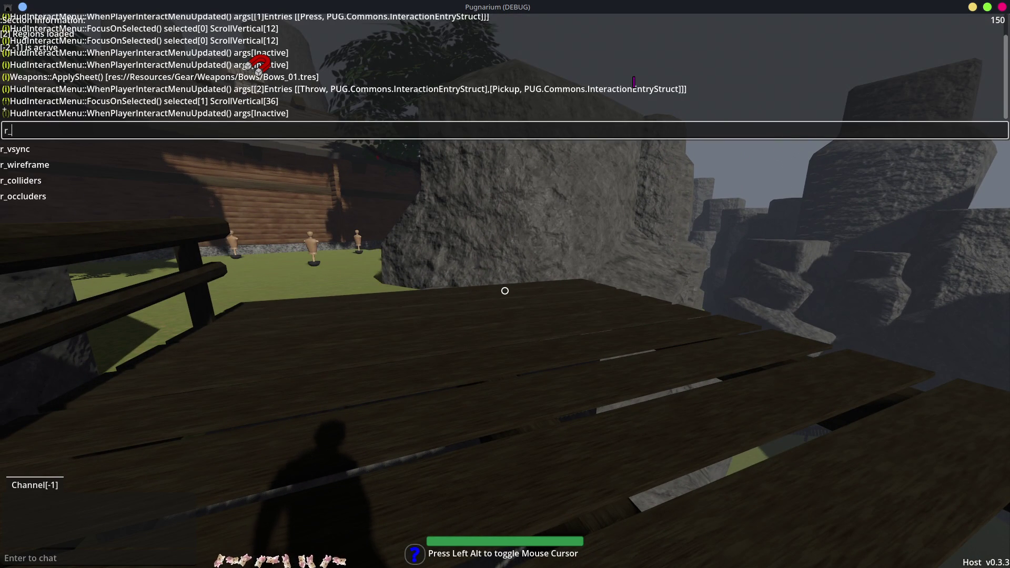
key(Return)
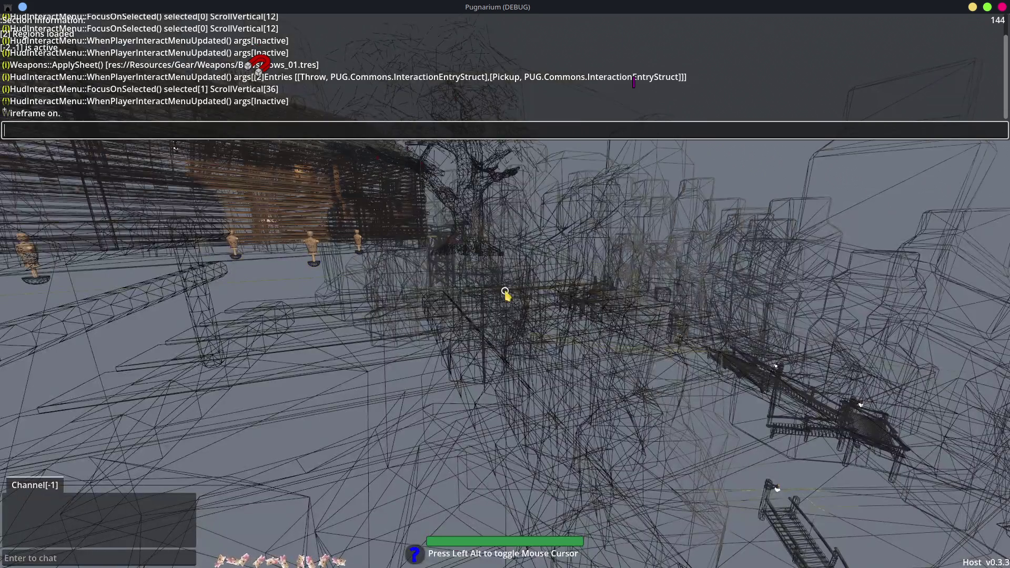
Close the console and move past the mannequin through the wireframe trees toward the cabin and tower
key(grave)
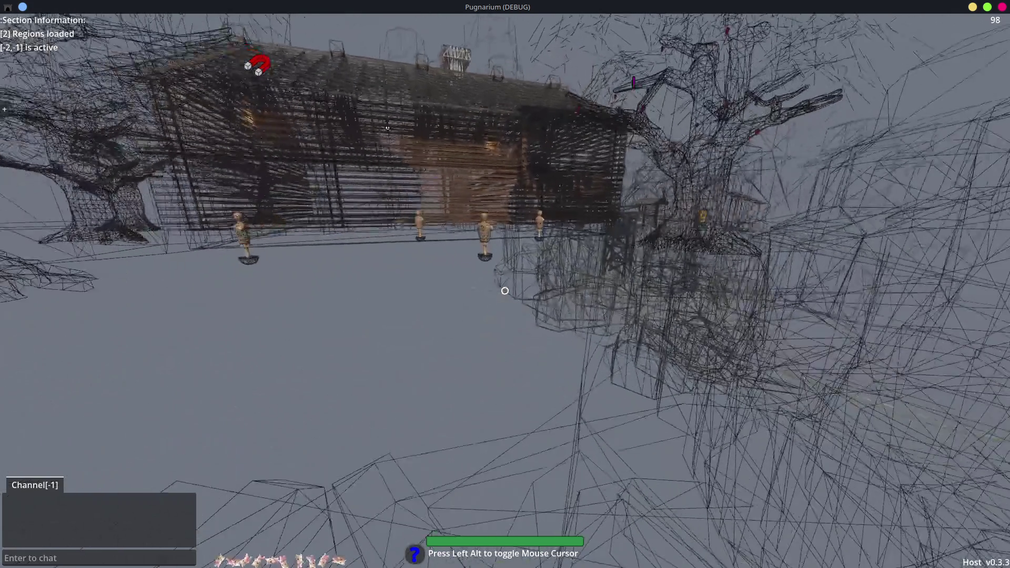
key(w)
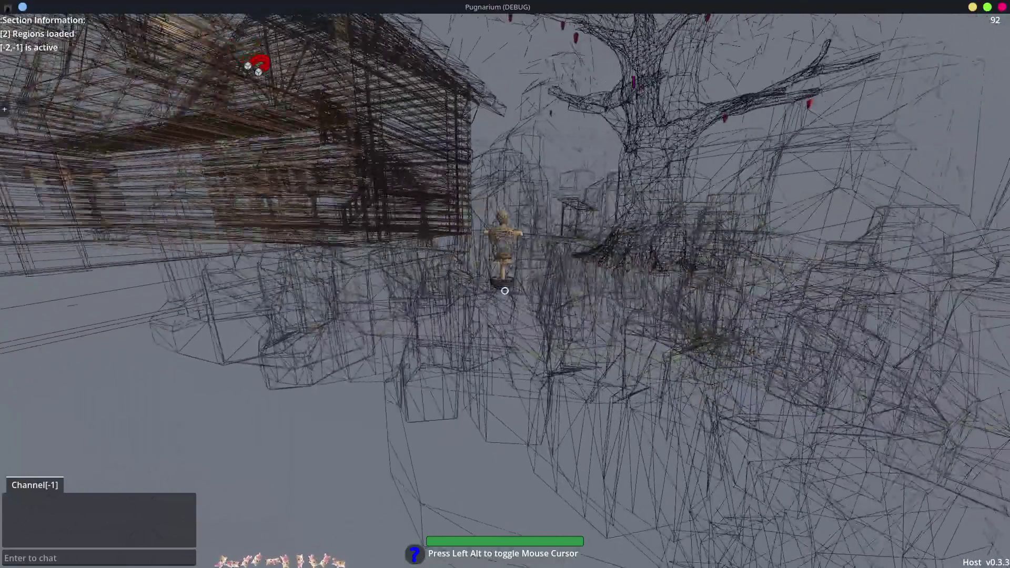
key(w)
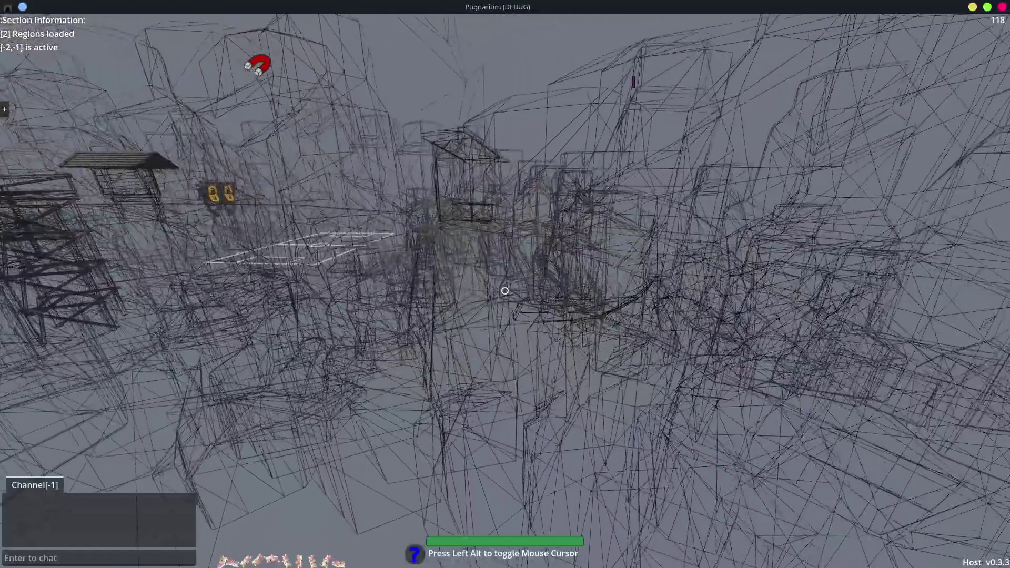
key(s)
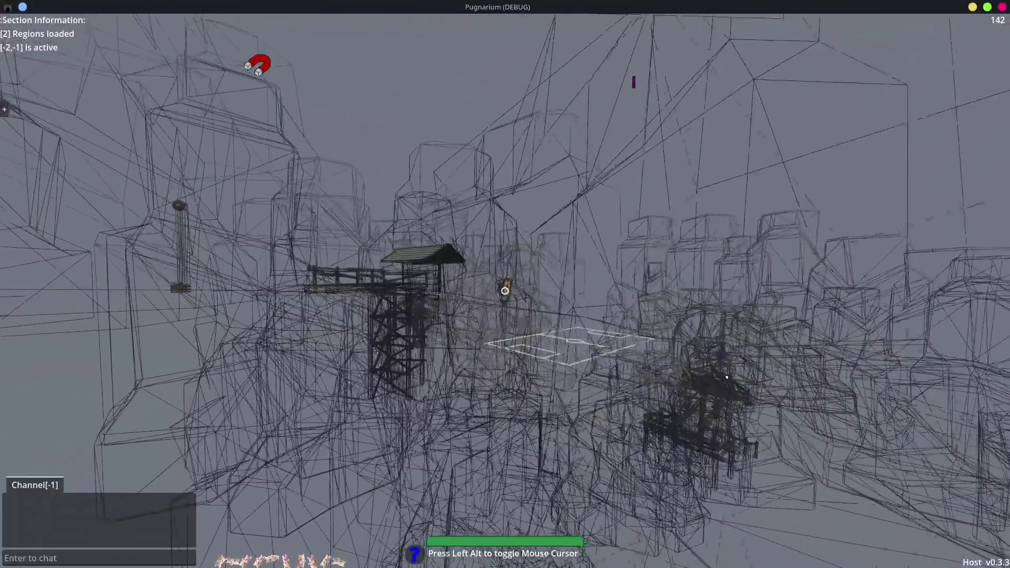
key(w)
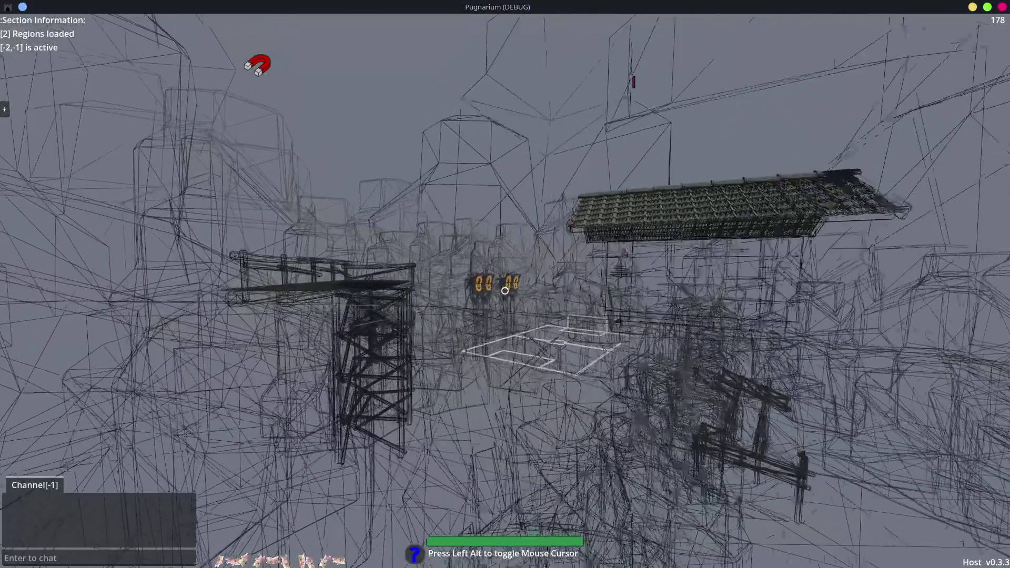
Move around the lattice tower and down past the tree platform up to the wireframe bowl
key(w)
key(a)
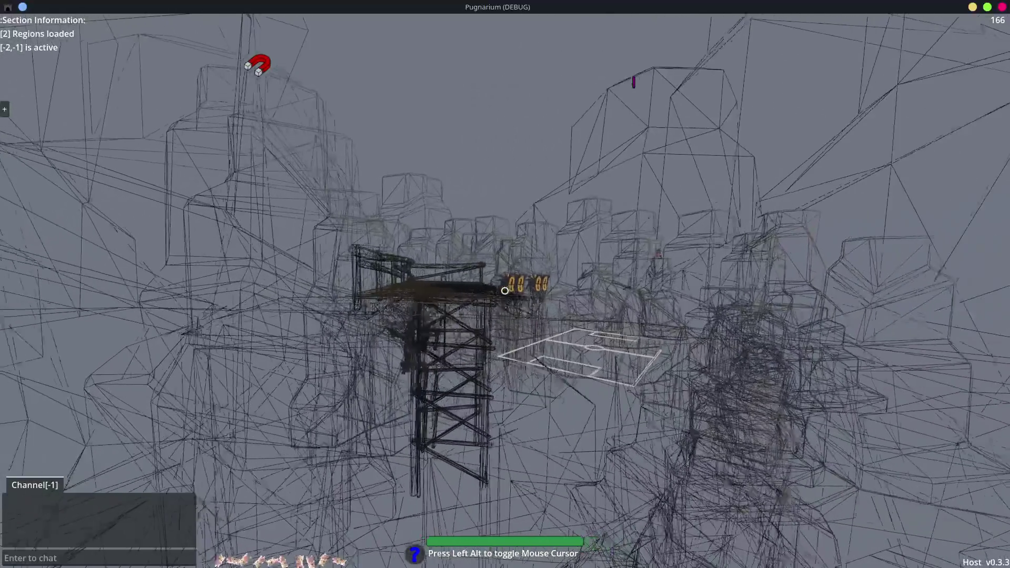
key(a)
key(d)
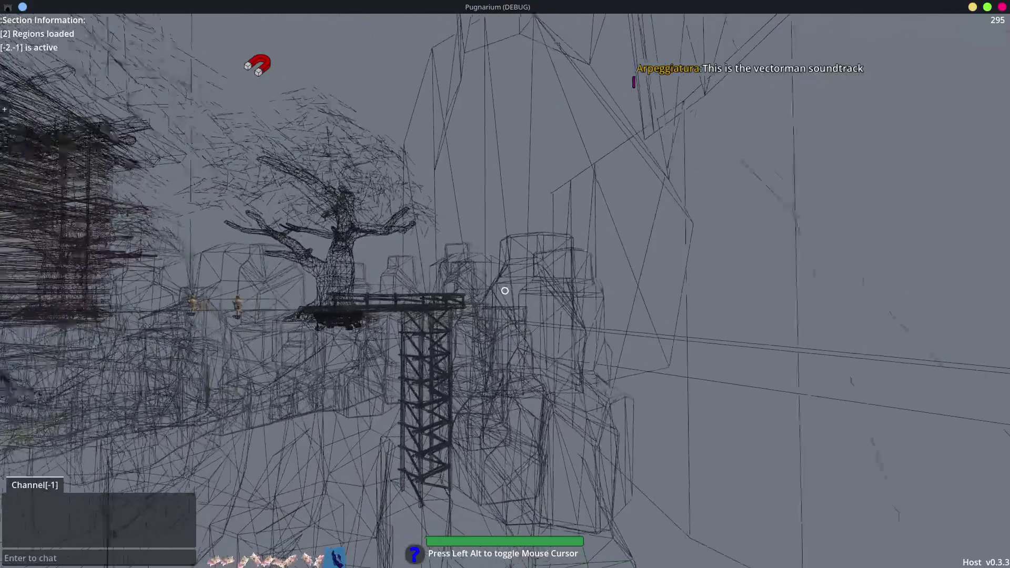
key(w)
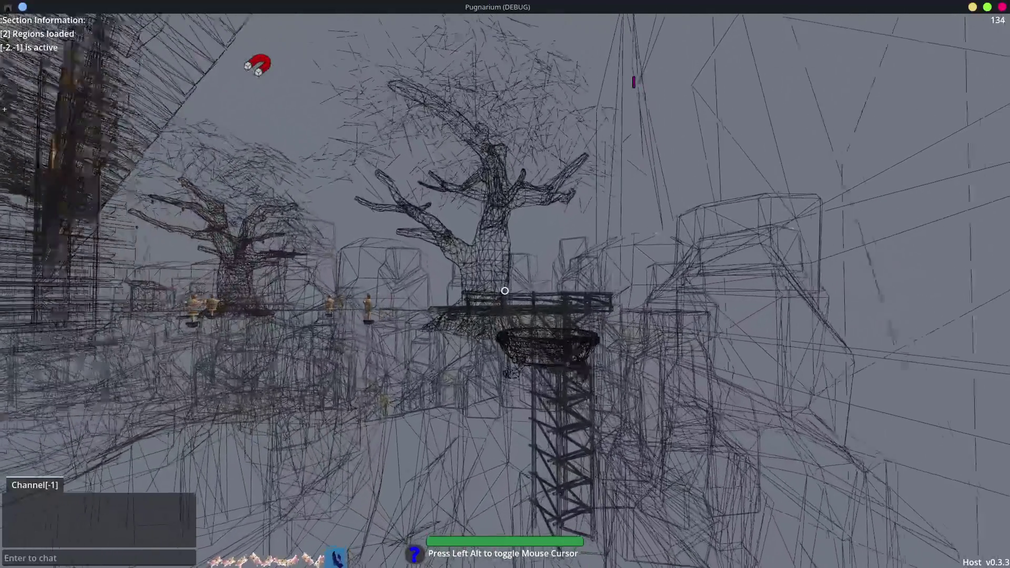
key(w)
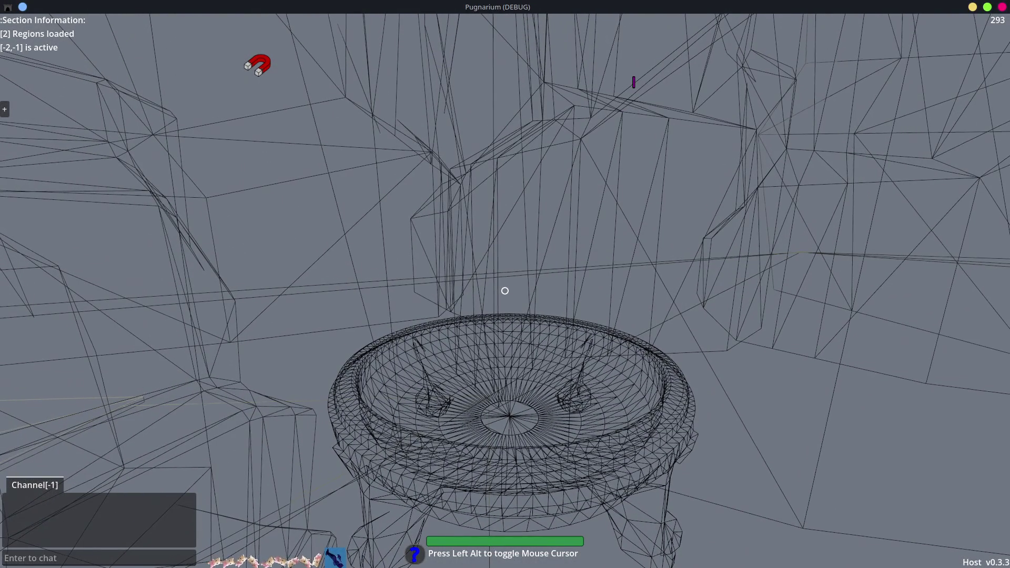
Drop the egg stack from the inventory, then walk past the stairs toward the tower platform
key(i)
click(913, 175)
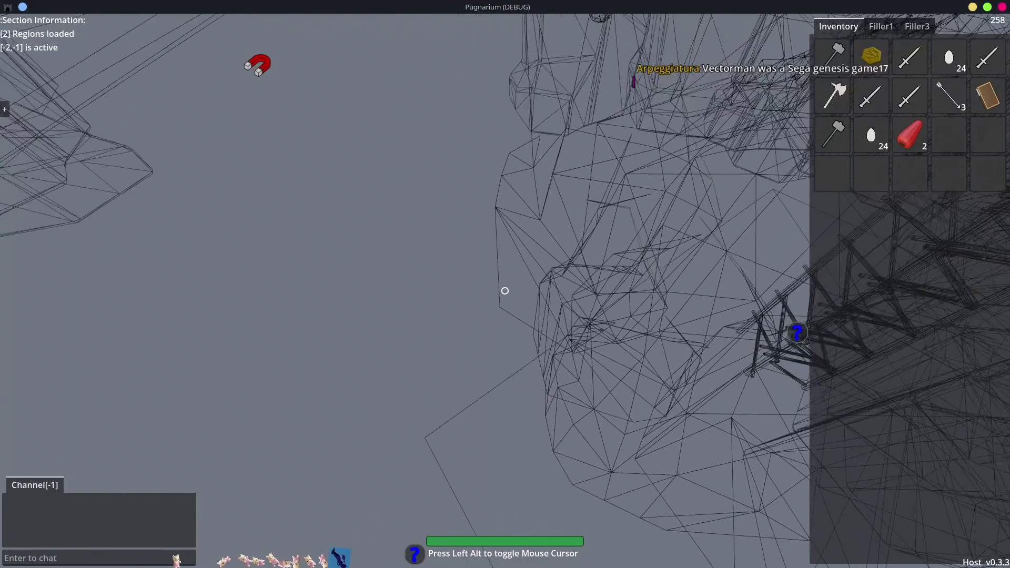
key(w)
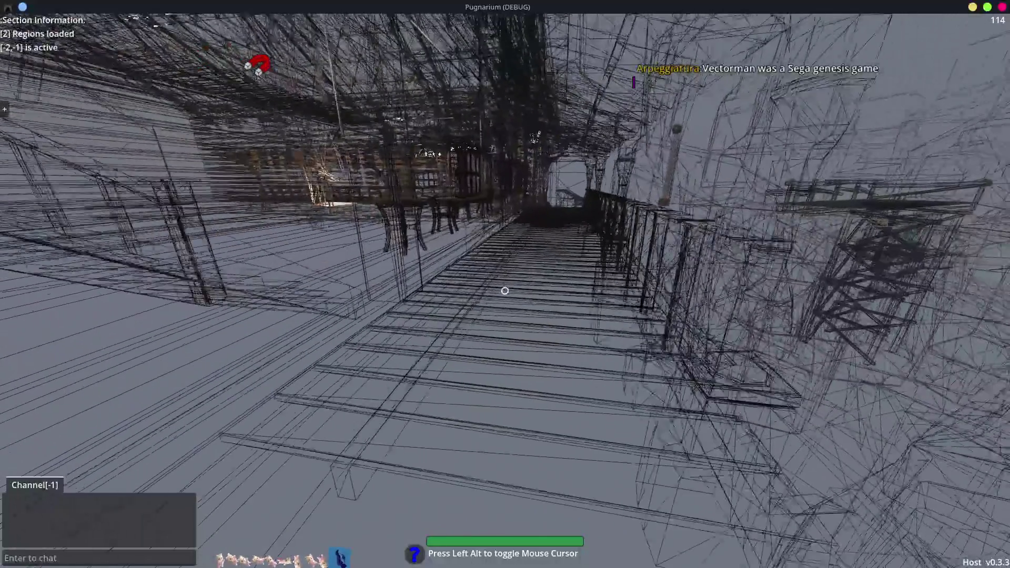
key(w)
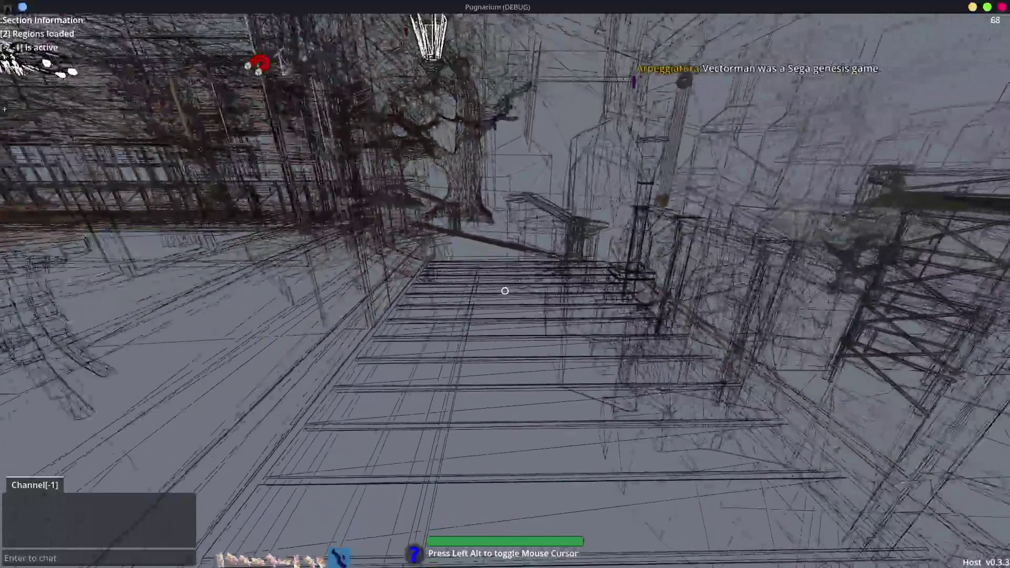
key(w)
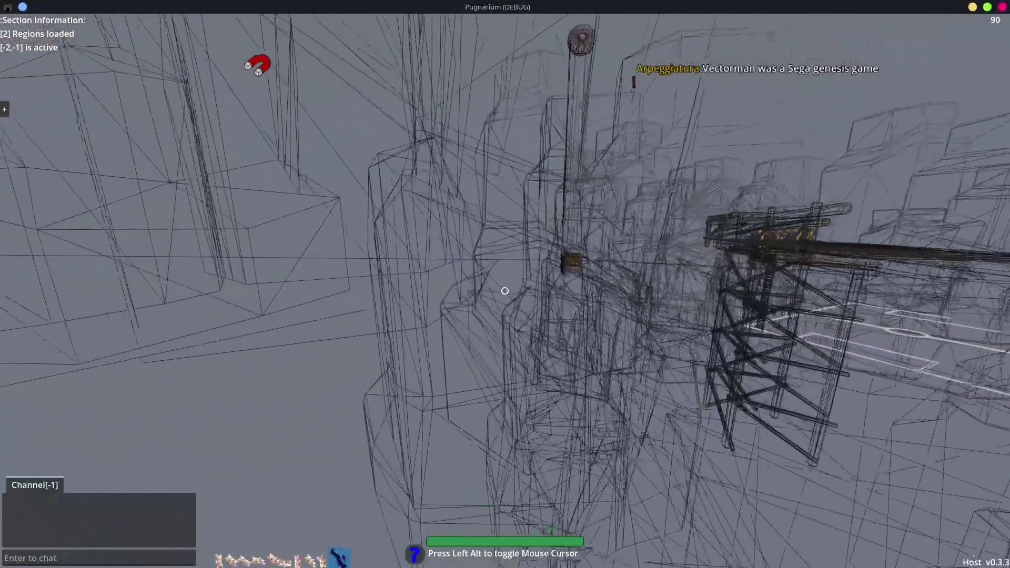
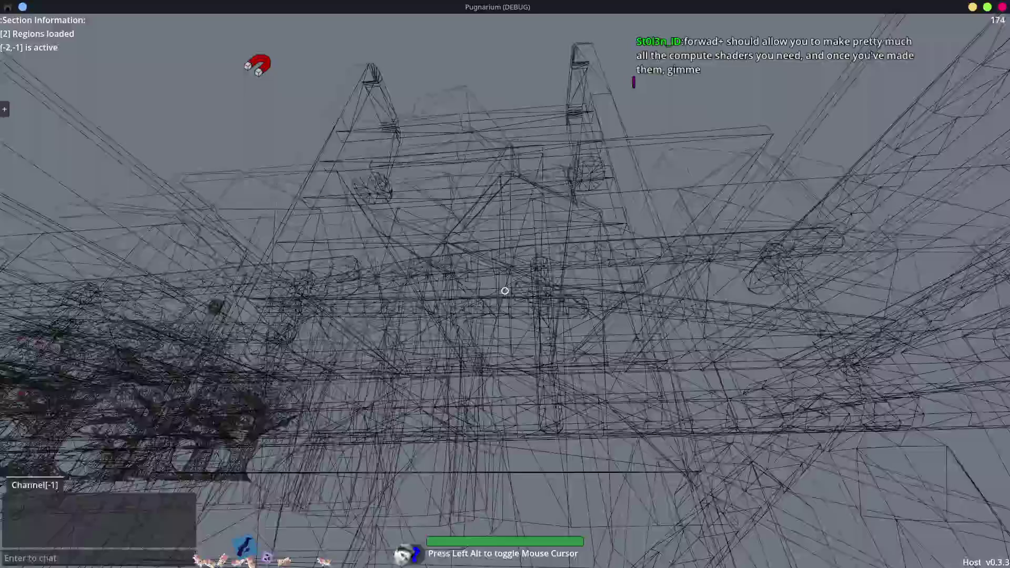
Walk the character forward past the wooden inn and trees toward the orange structure
key(w)
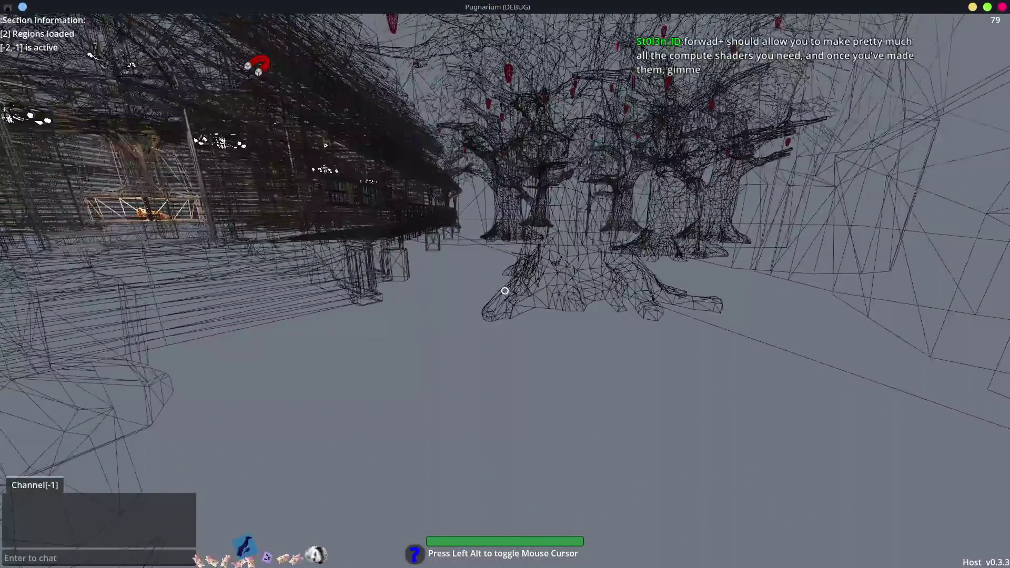
key(w)
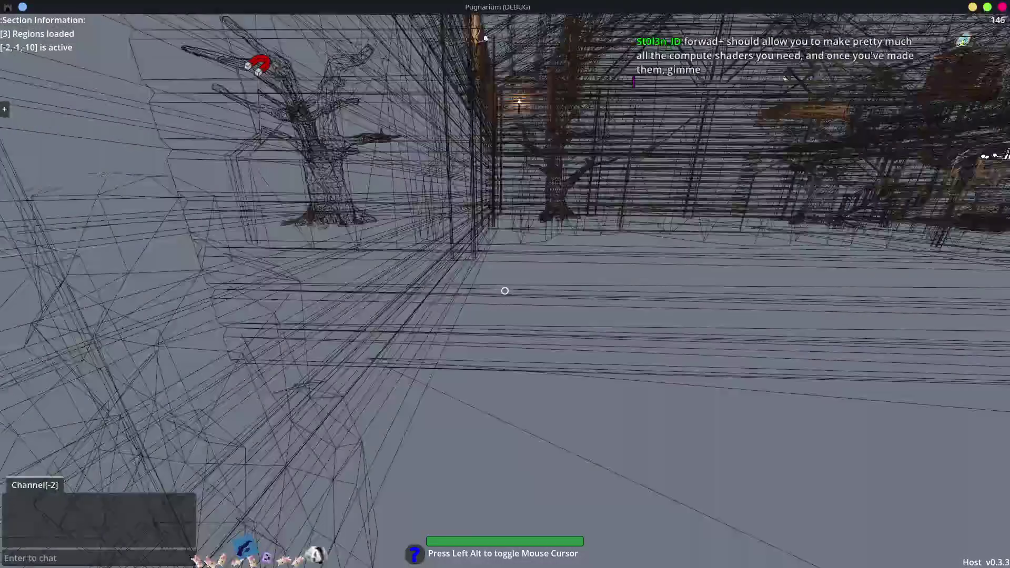
mouse_move(505, 291)
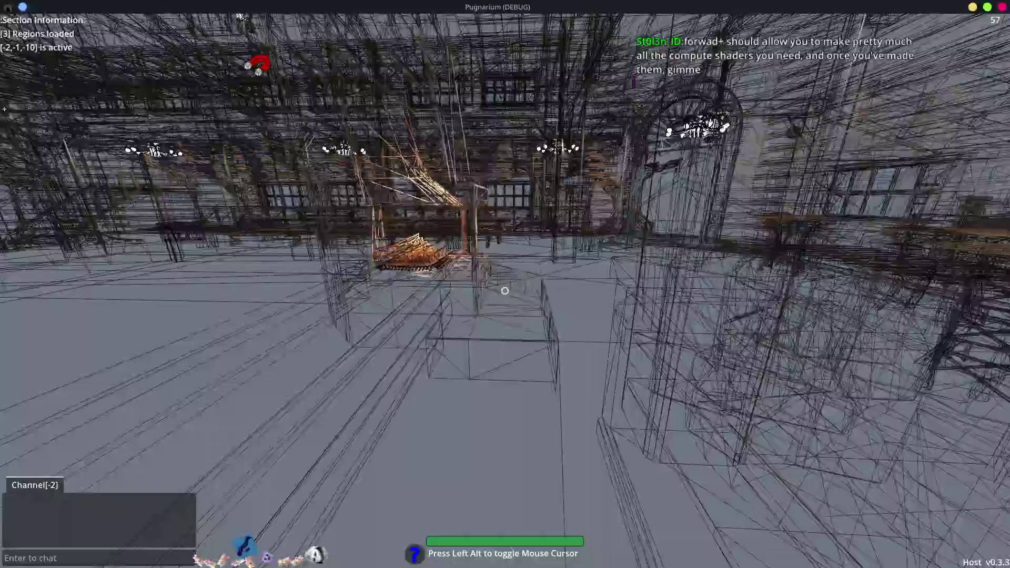
key(w)
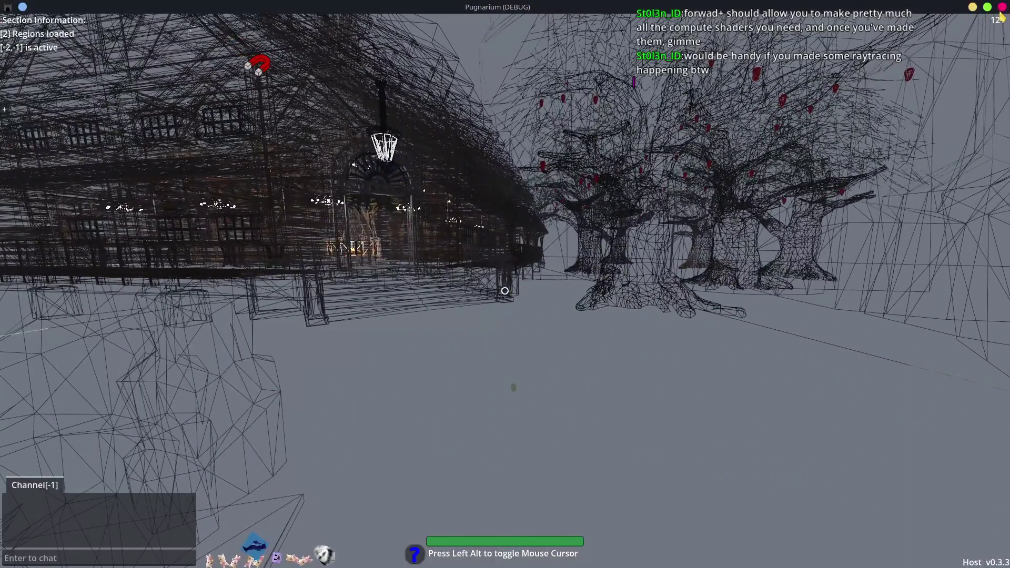
Close the running game and hide the Godot editor to reach the desktop
click(1002, 7)
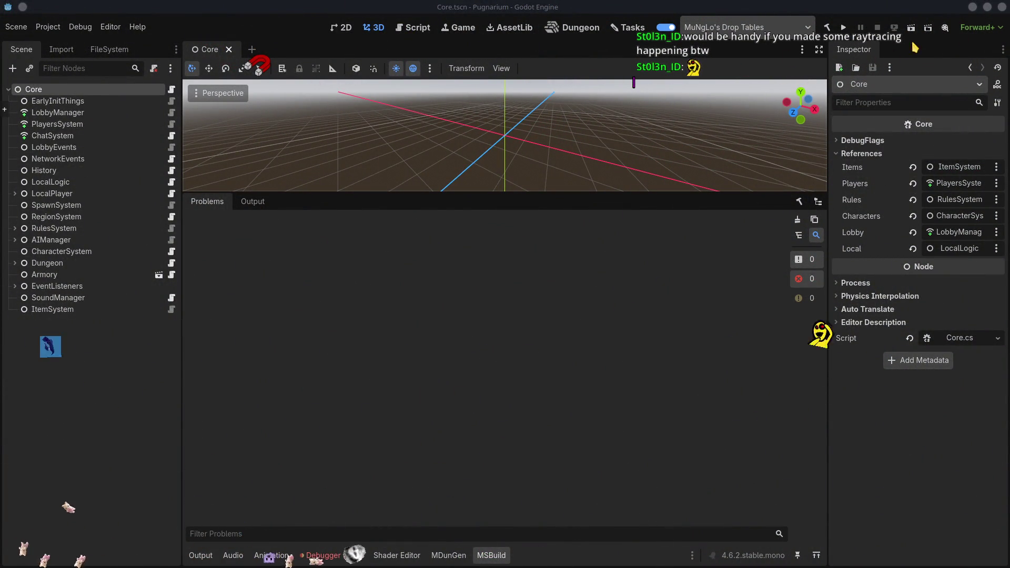
click(973, 7)
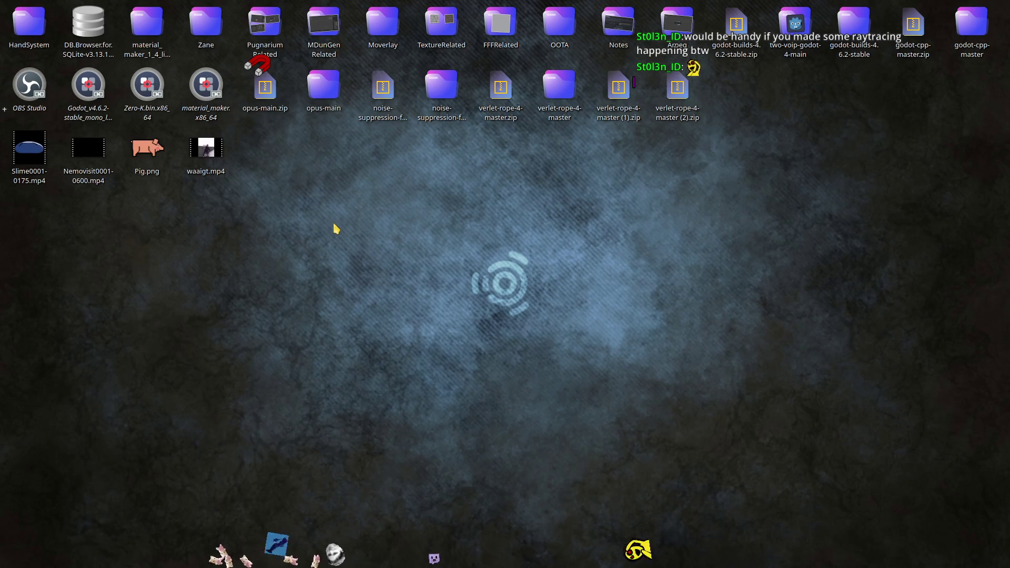
click(383, 27)
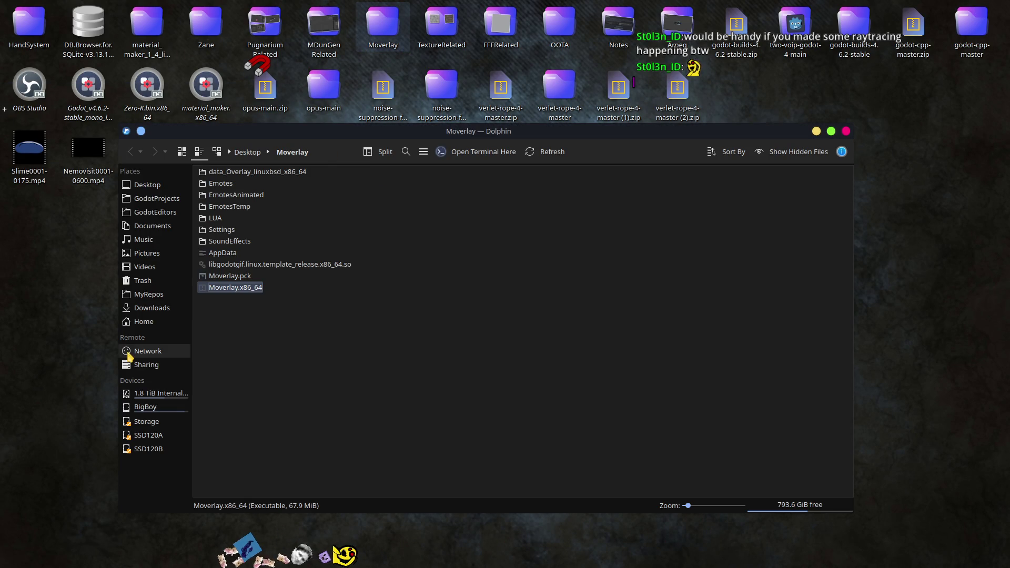
Launch godot.linuxbsd.editor.x86_64 from GodotEditors > godot-nvidia-pt-dlss > bin
click(170, 213)
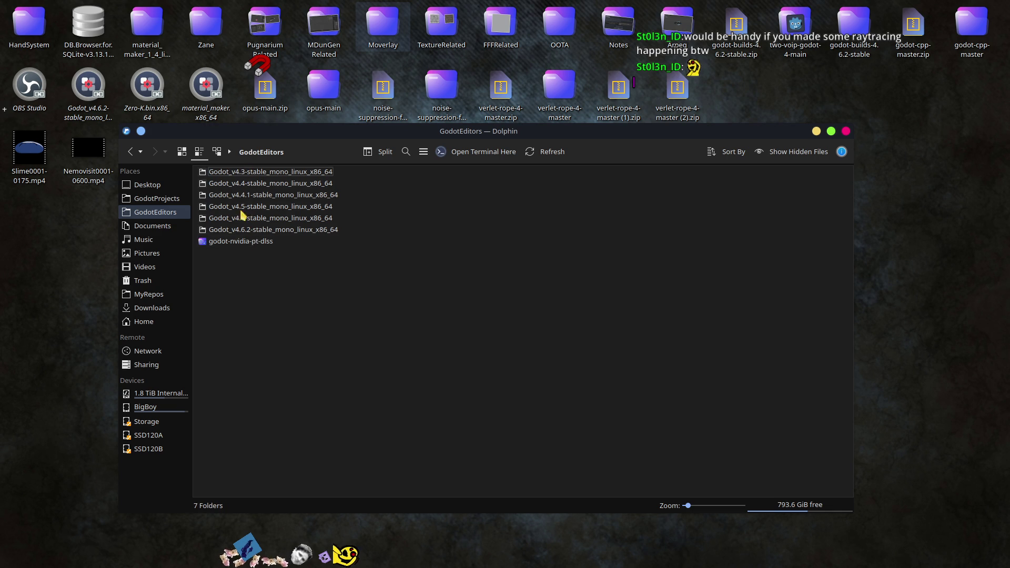
double_click(258, 242)
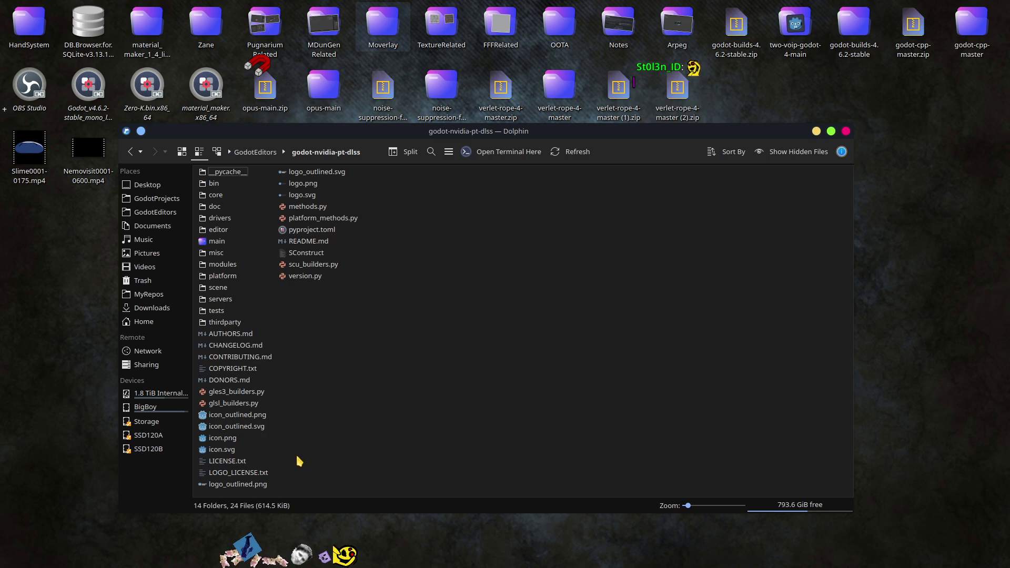
double_click(214, 185)
click(271, 198)
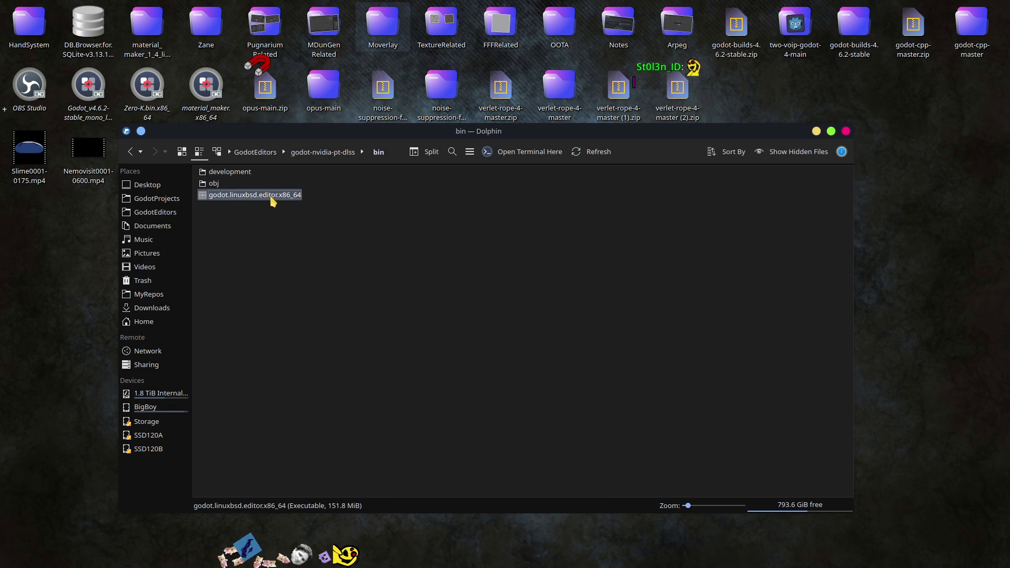
double_click(272, 200)
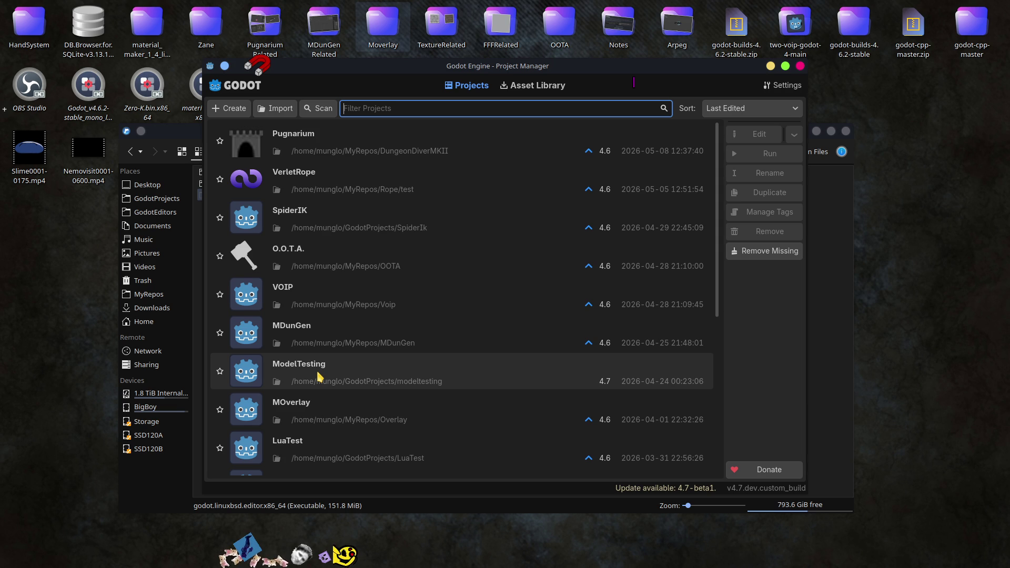
Find ModelTesting in the Project Manager list and open it in the editor
scroll(327, 376, down, 5)
scroll(330, 377, down, 3)
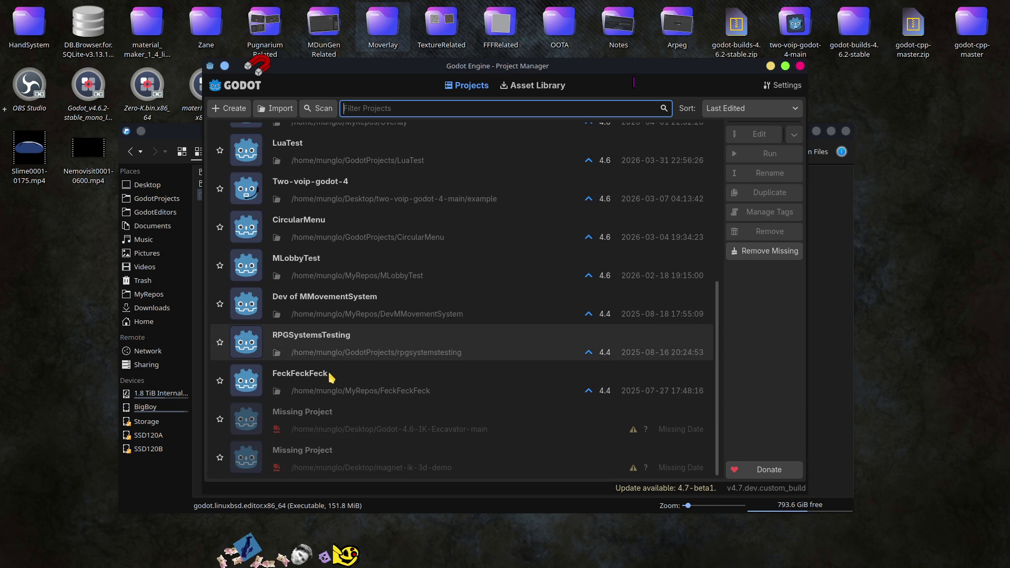
scroll(330, 377, up, 5)
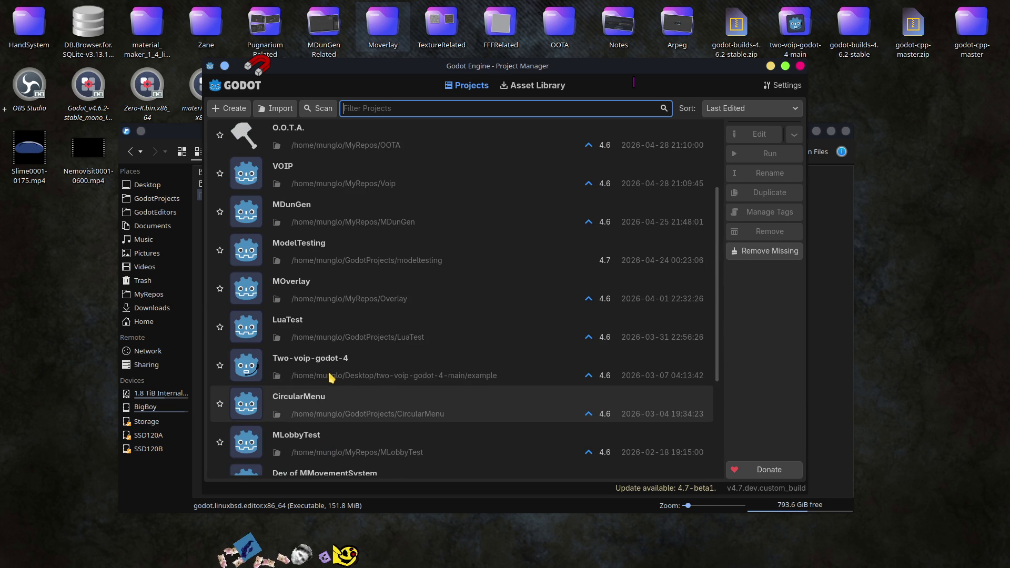
scroll(332, 378, up, 2)
click(310, 335)
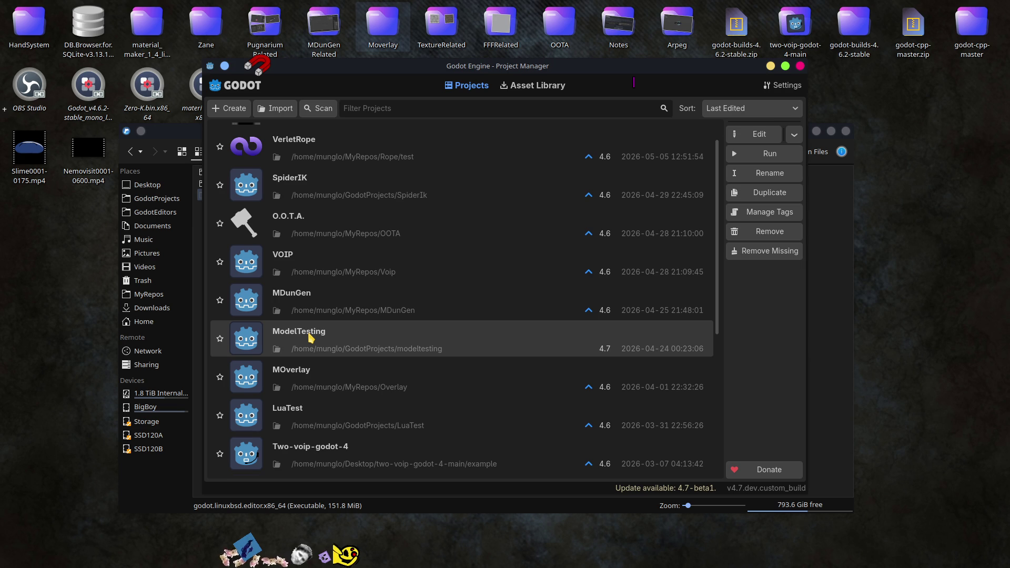
double_click(310, 337)
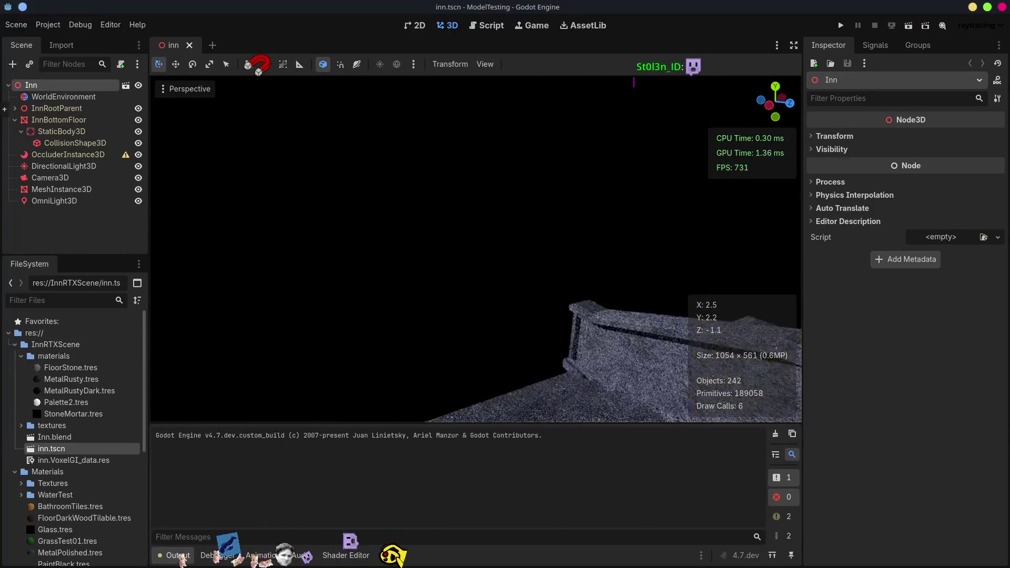
Pull the camera back above the inn and select the WorldEnvironment node
scroll(476, 248, up, 2)
key(s)
key(e)
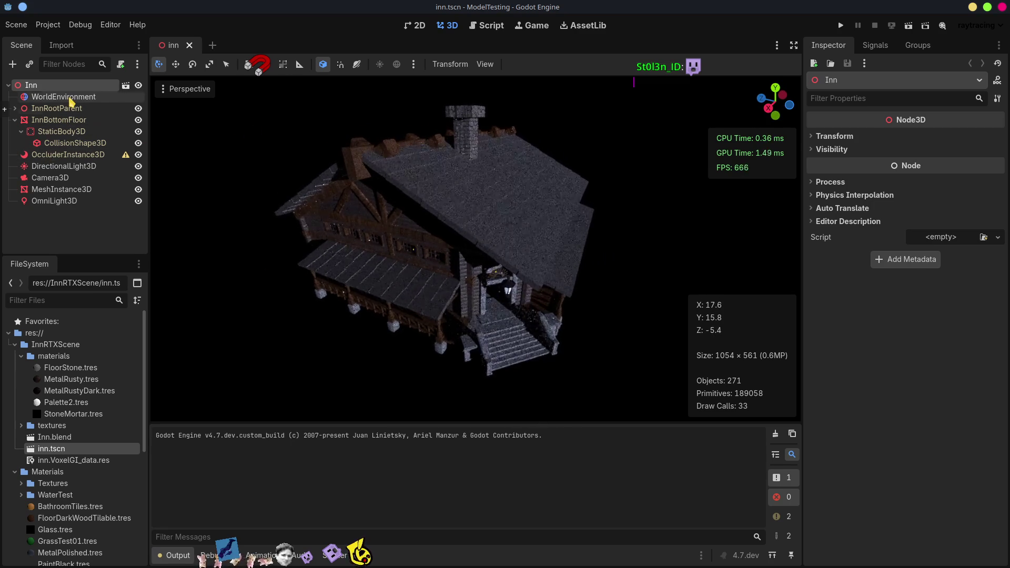
click(68, 97)
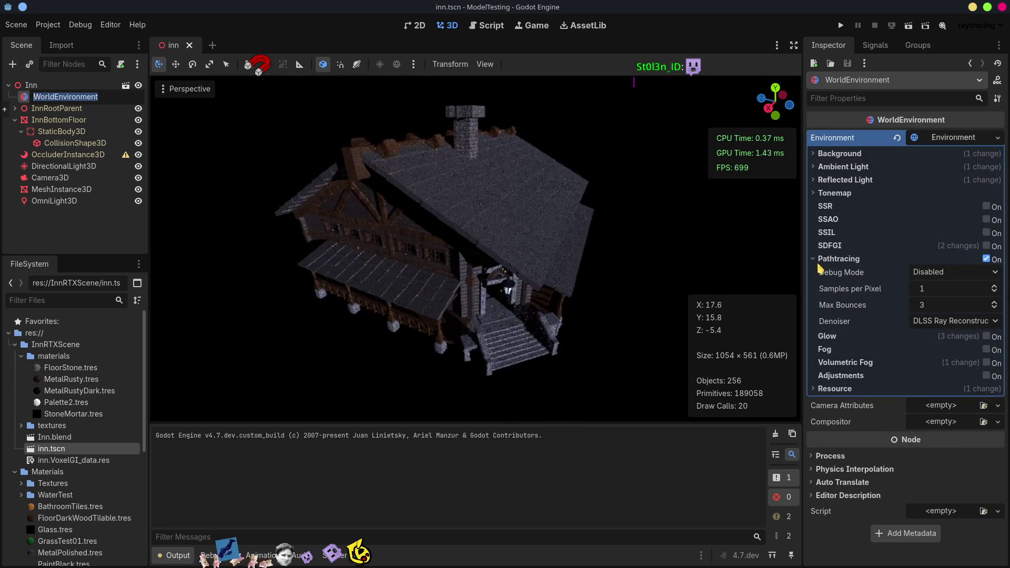
Toggle Pathtracing off and on repeatedly to compare renders, leaving it enabled
click(987, 259)
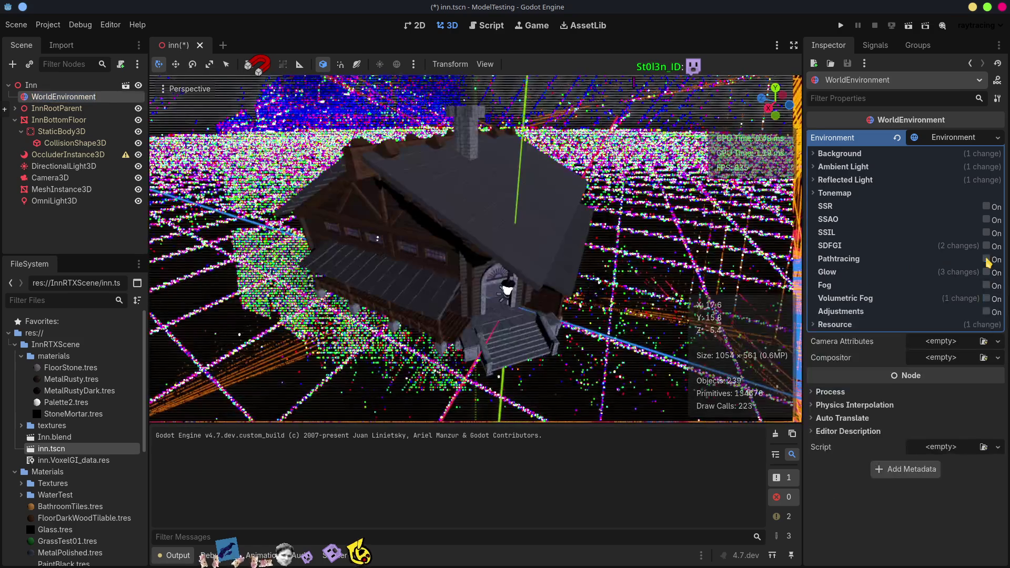
click(987, 260)
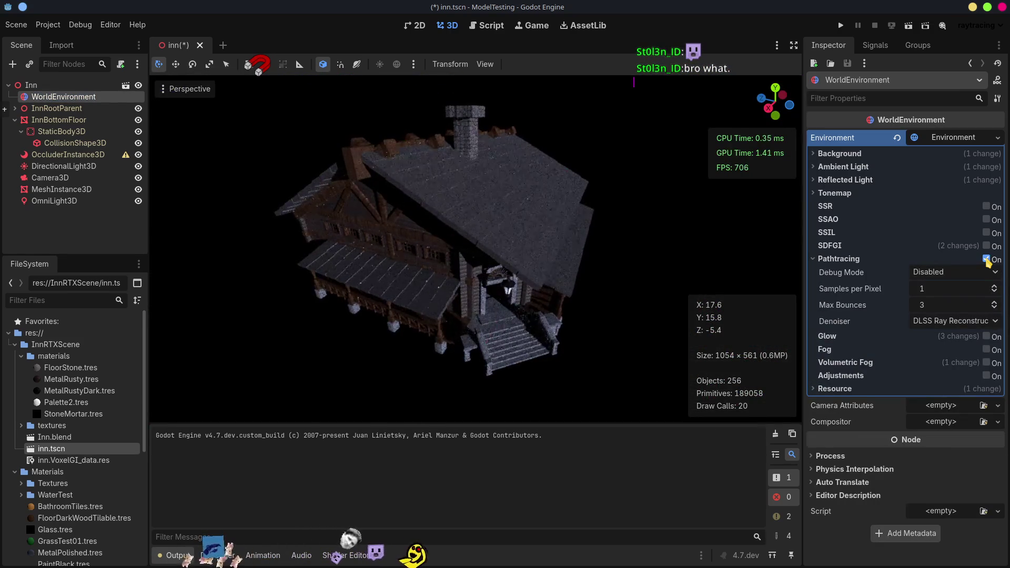
click(987, 259)
click(986, 259)
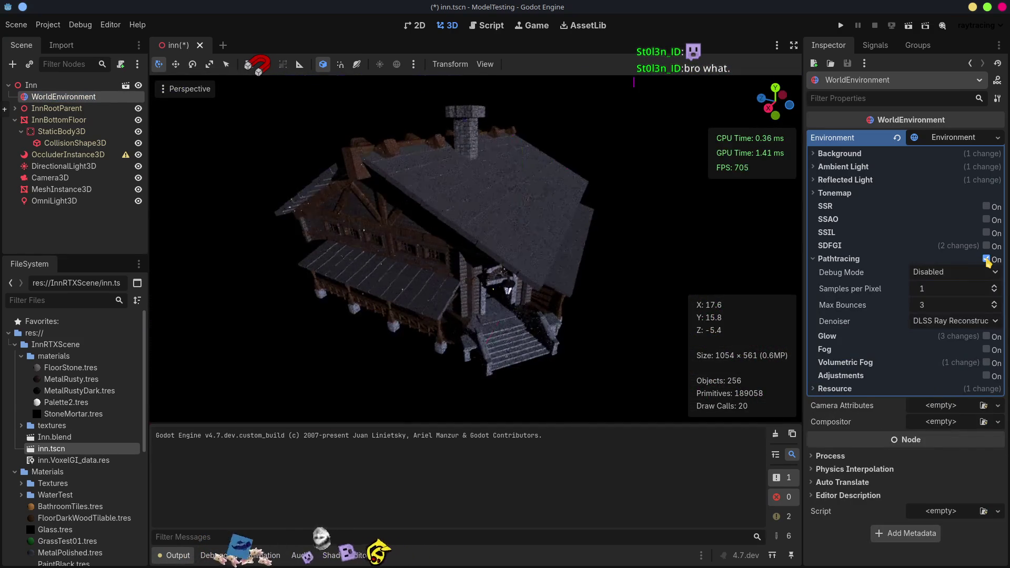
click(986, 259)
click(986, 259)
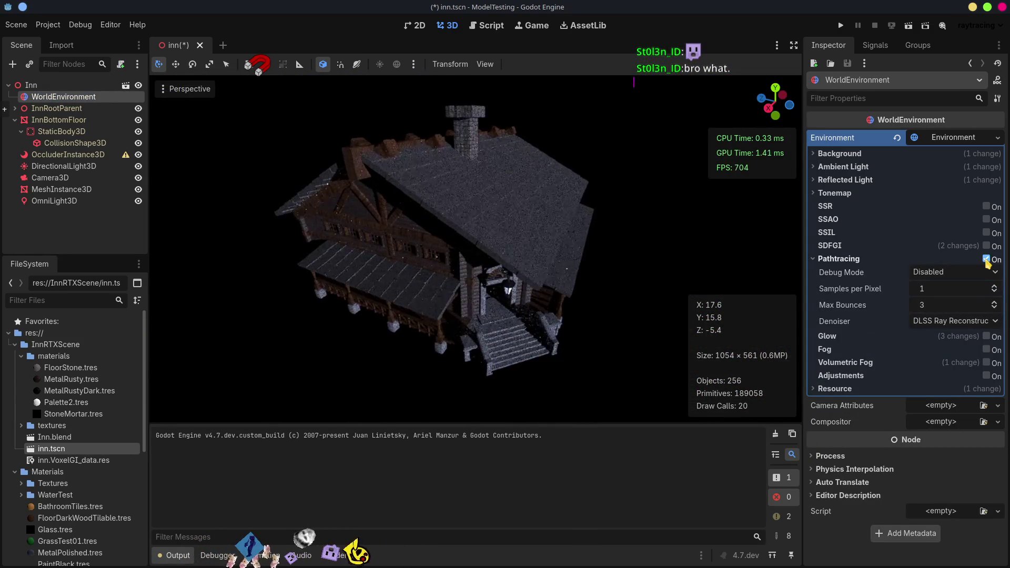
Fly the camera through the inn interior toward the pillar to inspect path-traced lighting
drag(613, 314, 492, 260)
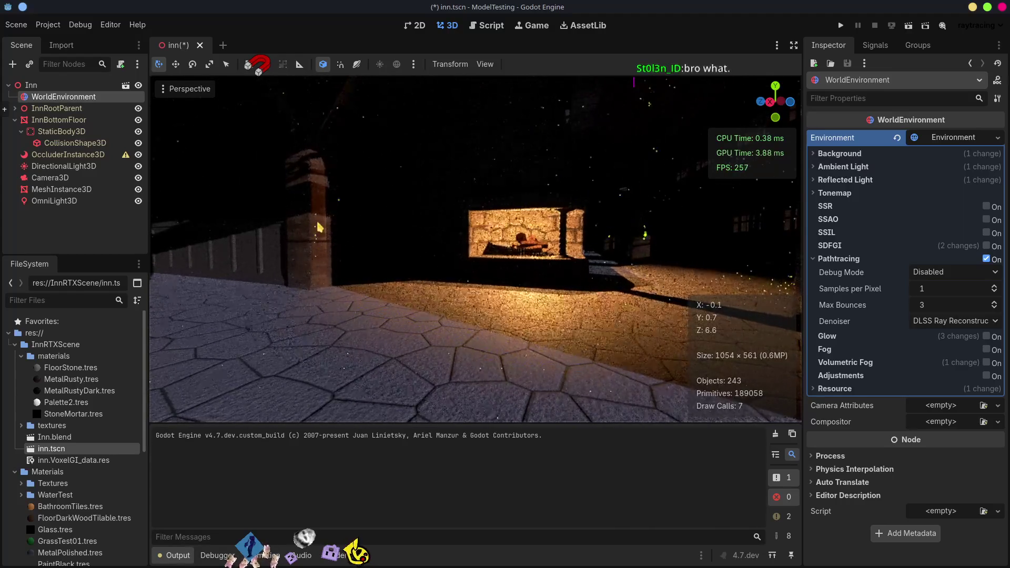
drag(492, 260, 476, 260)
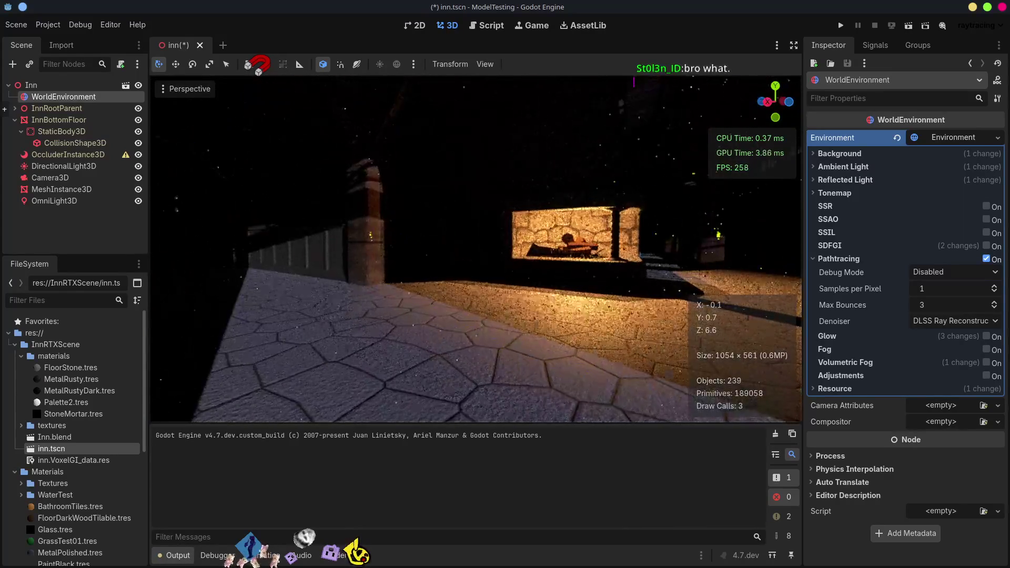
drag(731, 253, 489, 284)
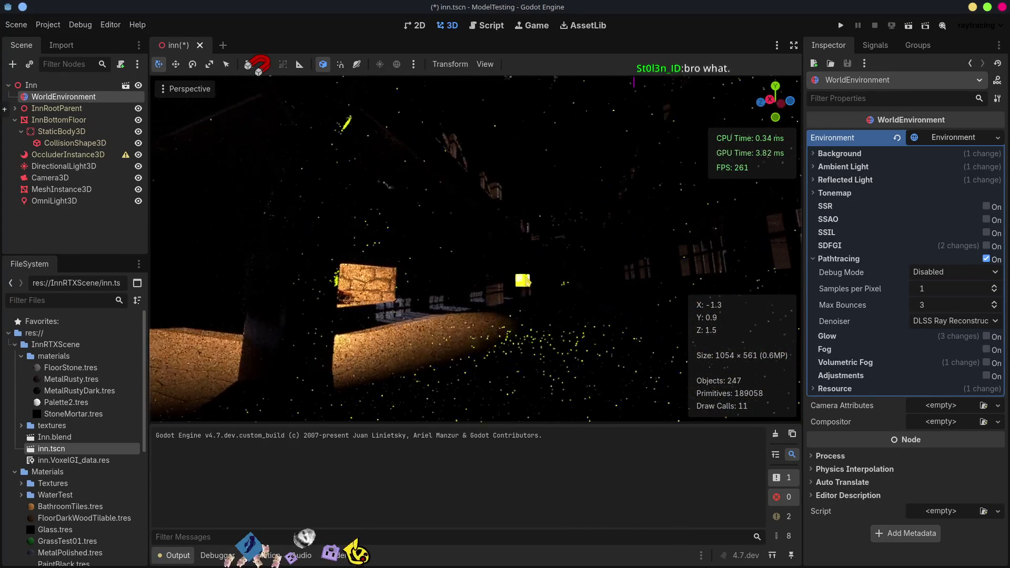
key(s)
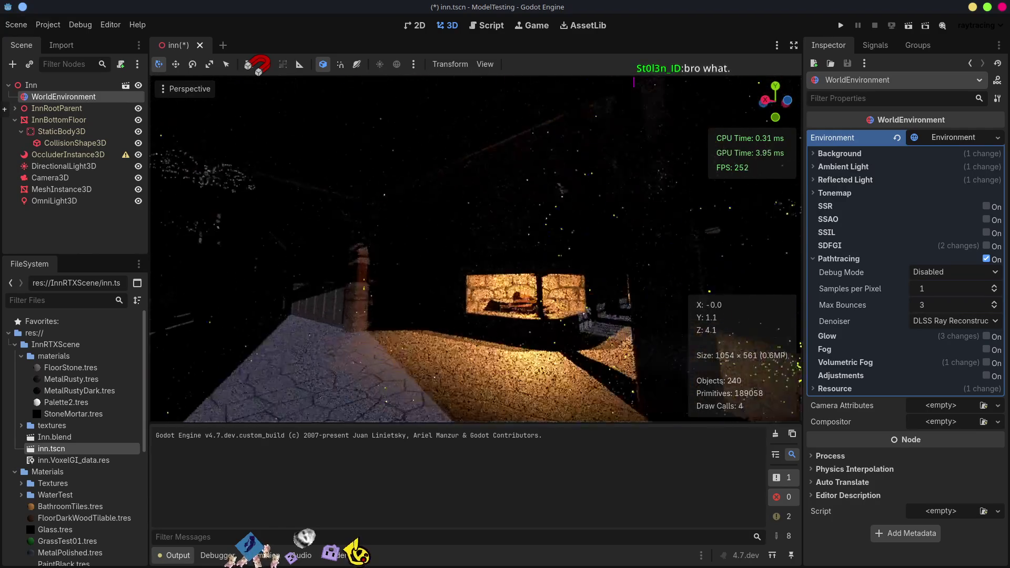
drag(474, 248, 527, 247)
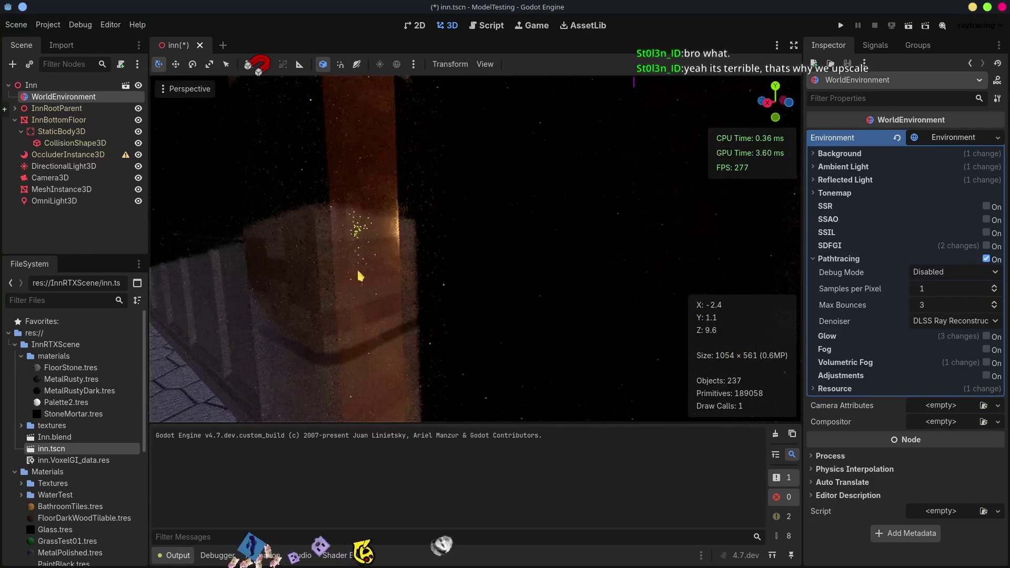
mouse_move(357, 233)
mouse_down()
mouse_move(349, 221)
mouse_move(328, 225)
mouse_move(400, 232)
mouse_up()
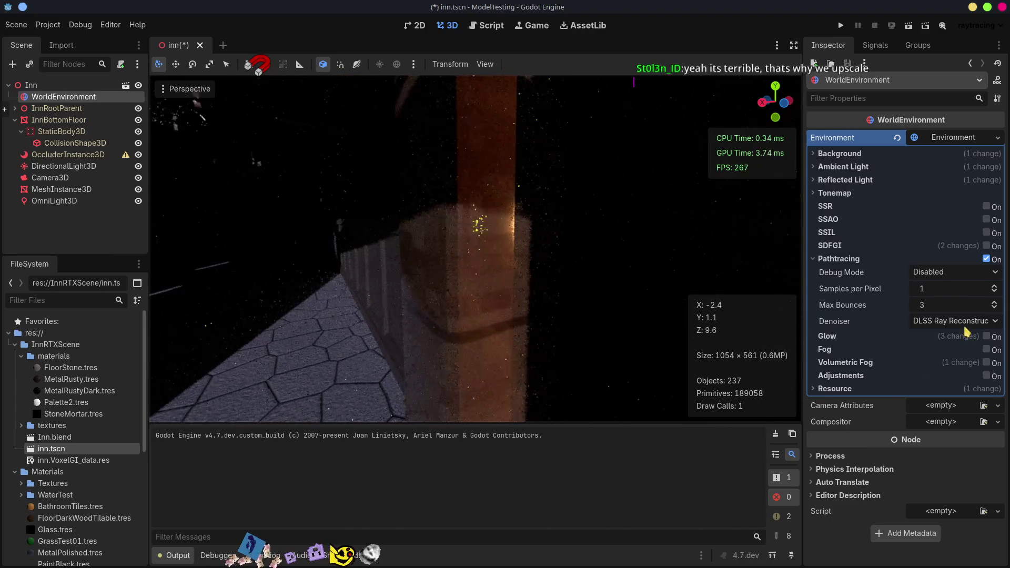
Switch the pathtracing denoiser between None and DLSS Ray Reconstruction, ending on None
click(947, 321)
click(916, 342)
click(941, 322)
click(941, 351)
click(935, 322)
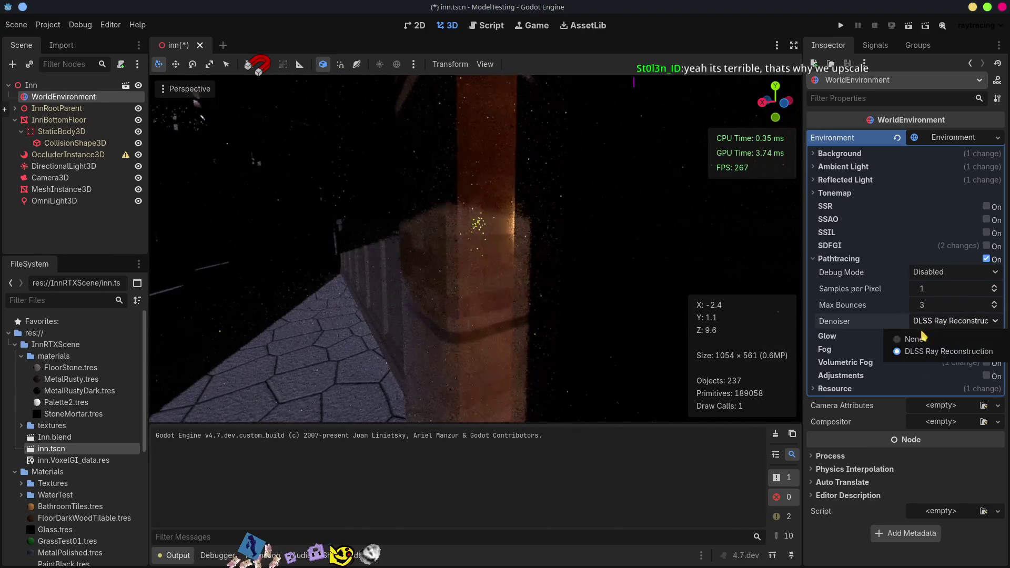
click(918, 339)
Fly the camera outside to face the inn's front entrance and deselect WorldEnvironment
key(w)
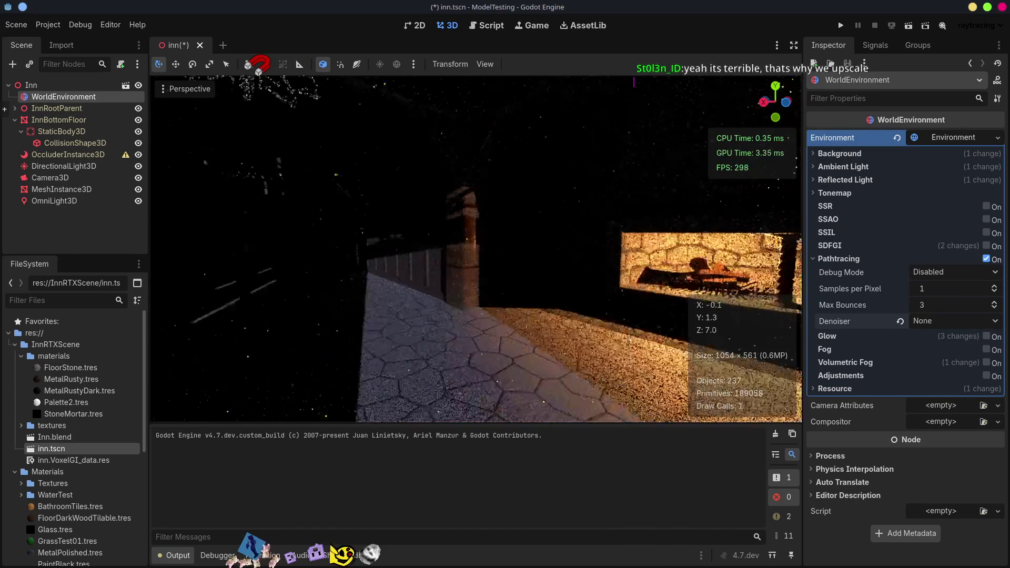
key(w)
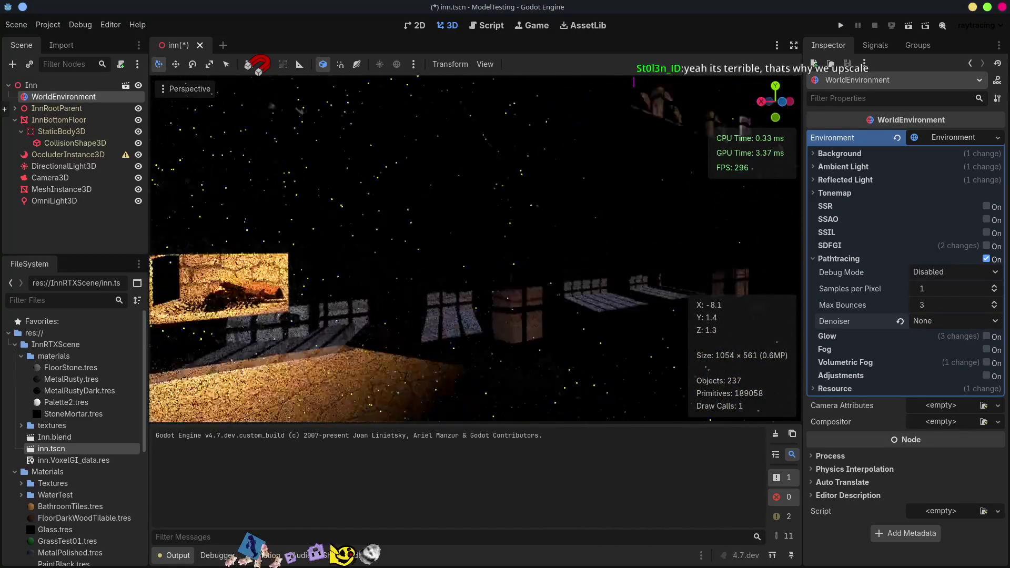
key(w)
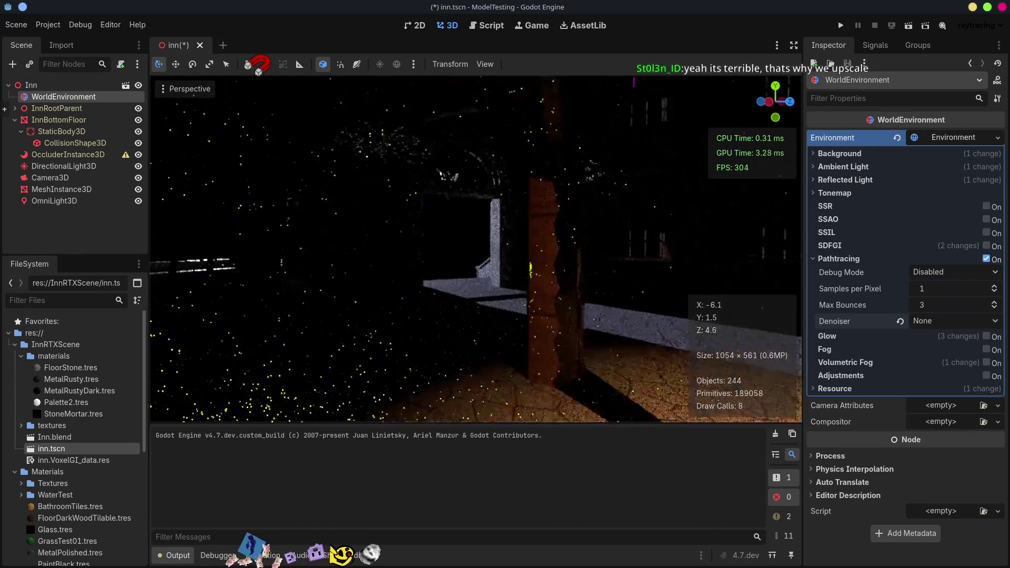
key(s)
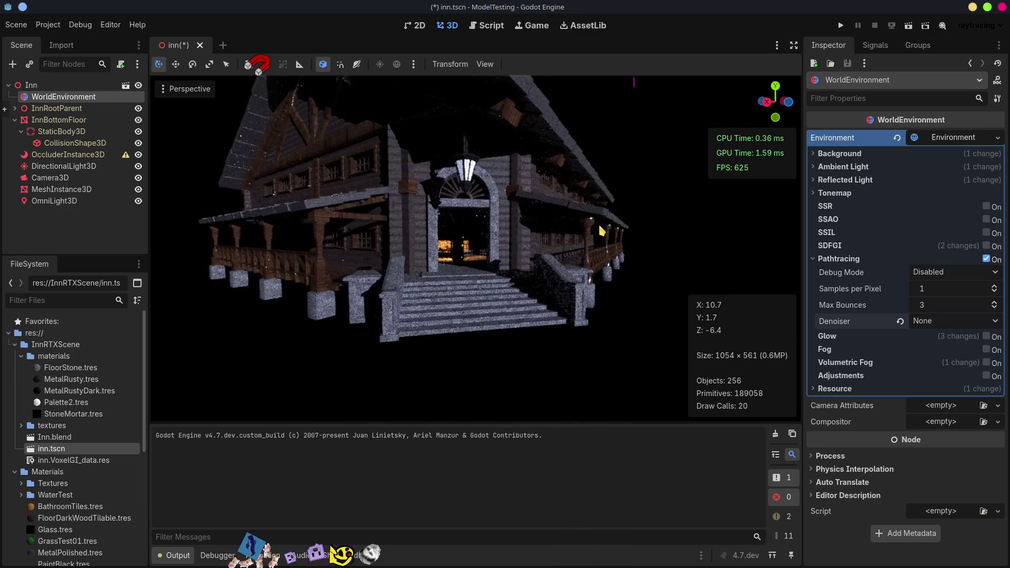
click(629, 203)
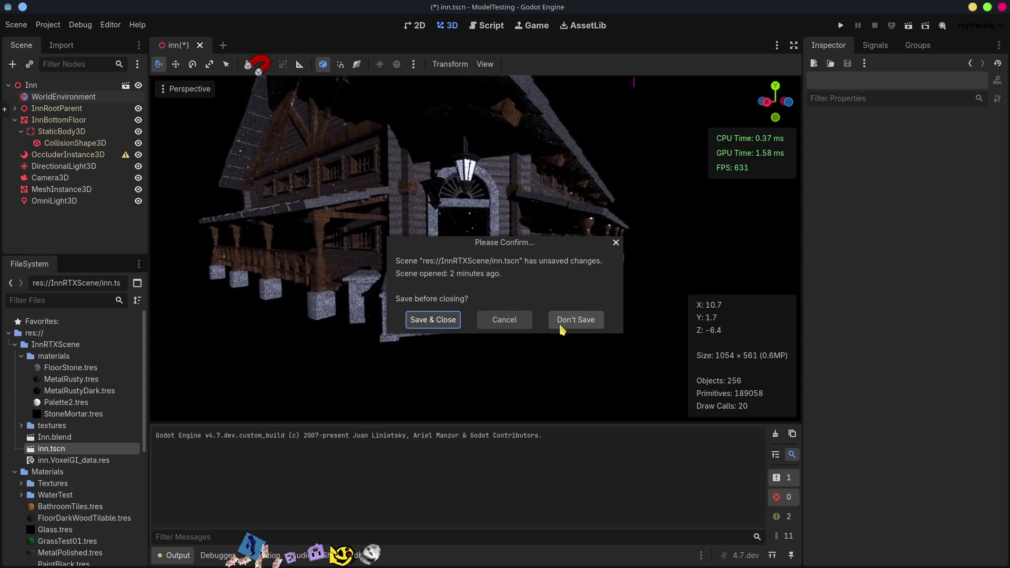
Discard the inn scene's unsaved changes by choosing Don't Save
click(577, 323)
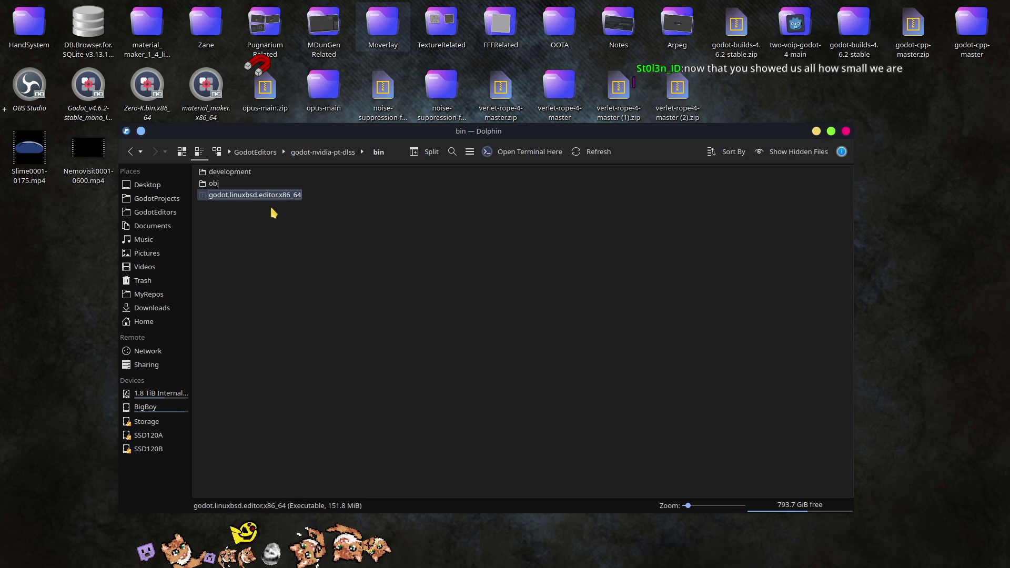
Close the Dolphin bin folder window and Alt+Tab back to the Pugnarium Godot editor
click(847, 133)
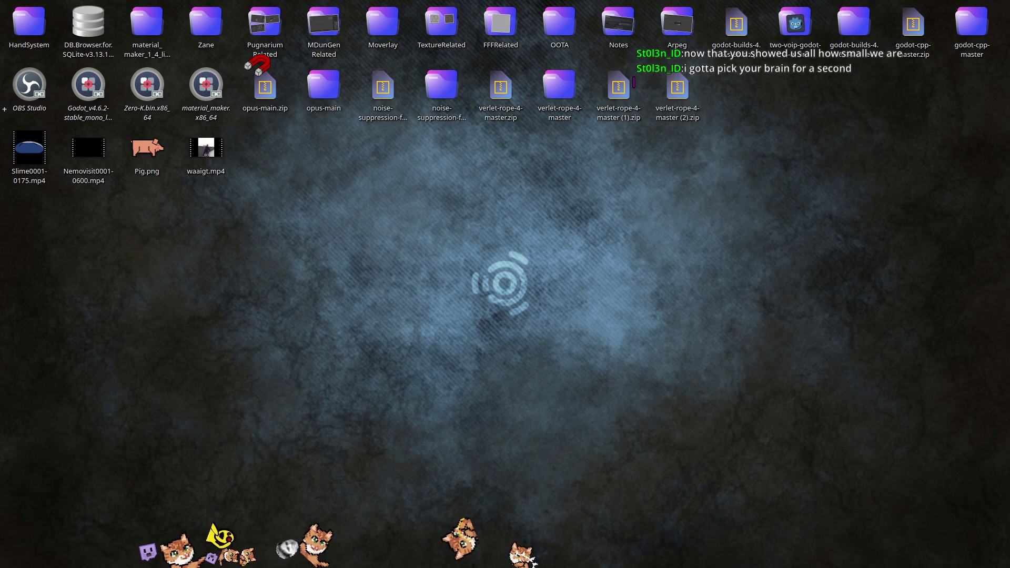
key(alt+Tab)
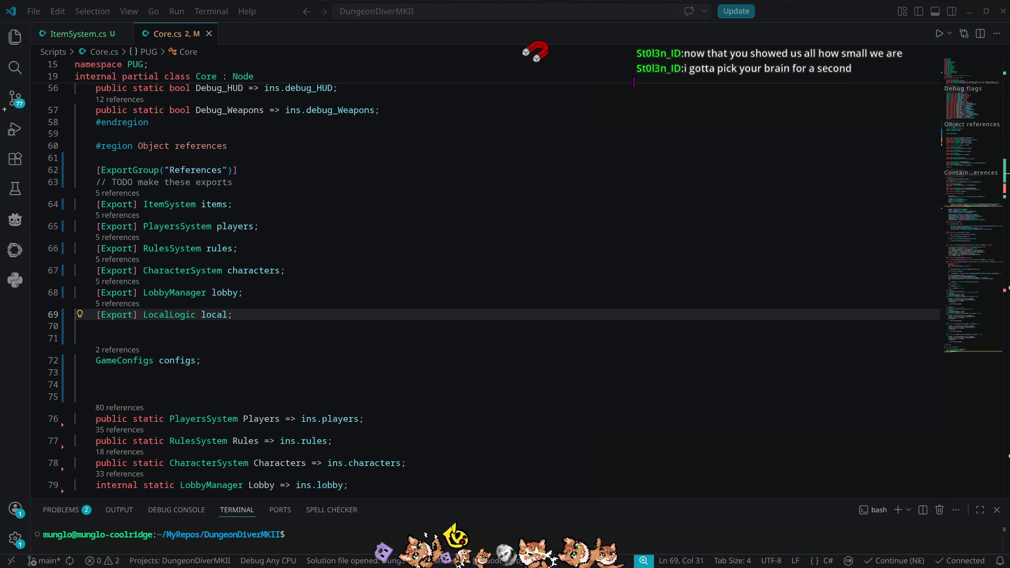
key(alt+Tab)
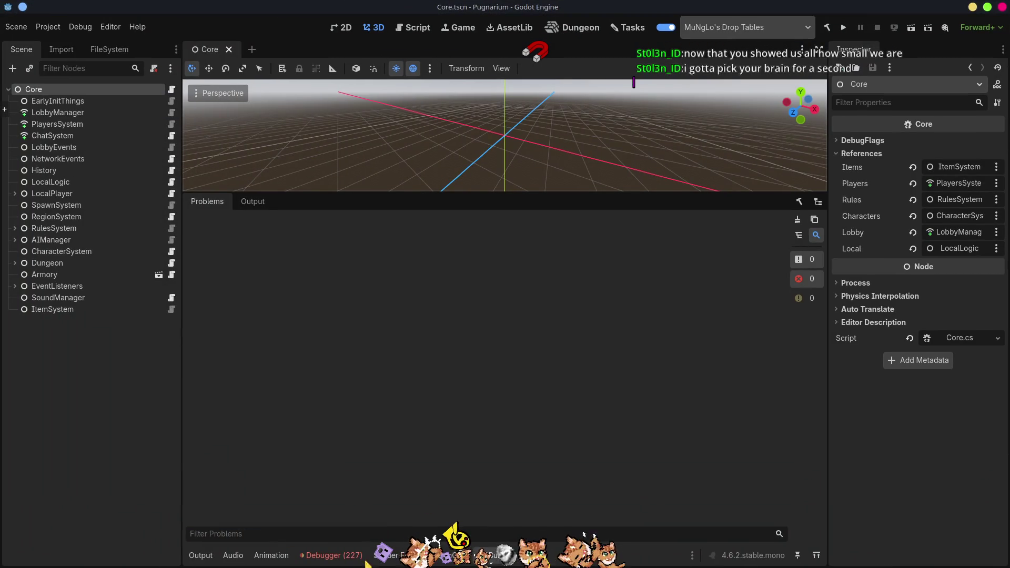
Open the Debugger's Errors (227) tab and look over the ItemData.cs errors
click(334, 559)
click(268, 253)
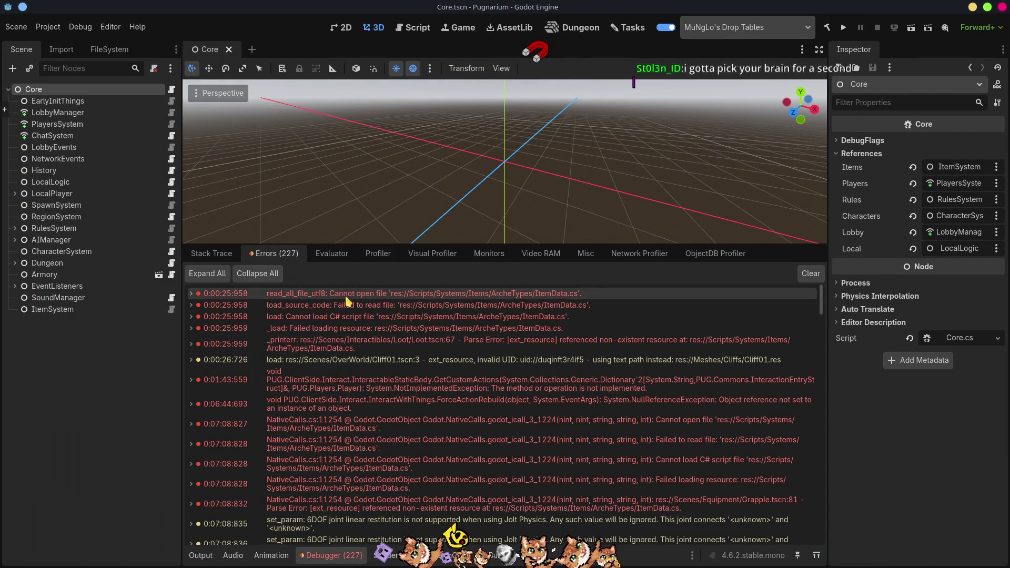
mouse_move(346, 300)
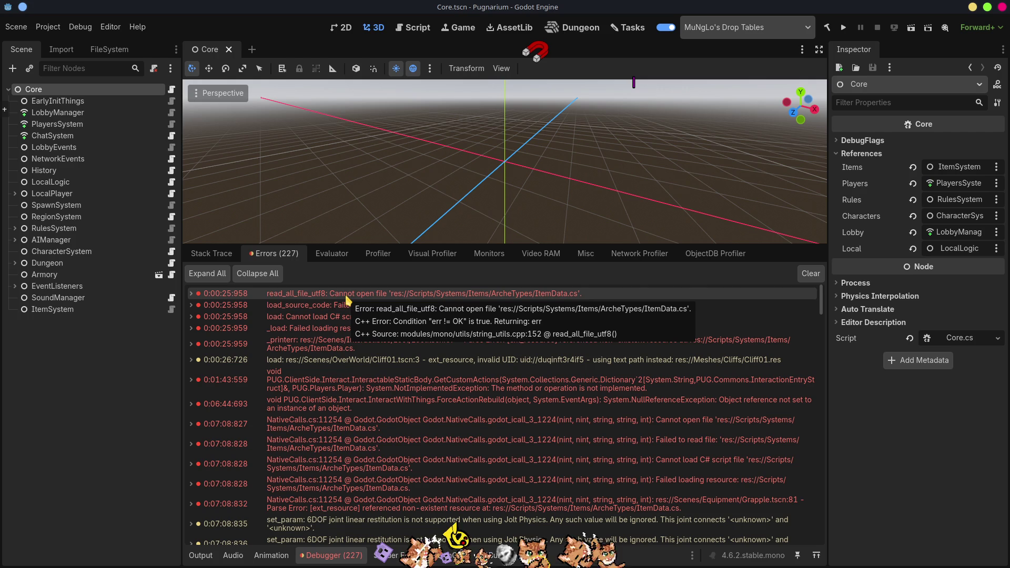
mouse_move(541, 298)
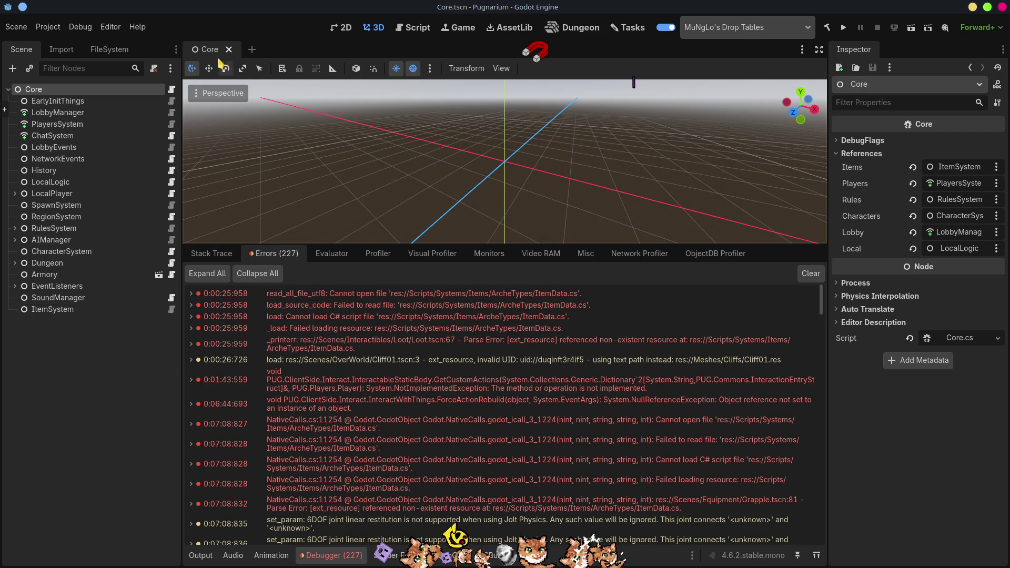
Browse FileSystem to Scenes/Interactibles/Loot and open Loot.tscn
click(109, 51)
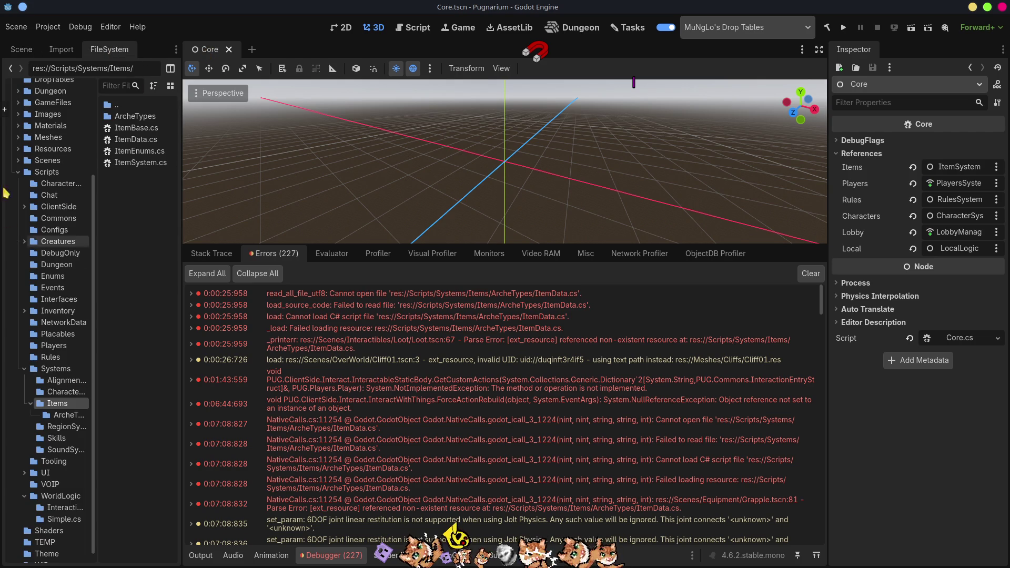
click(18, 161)
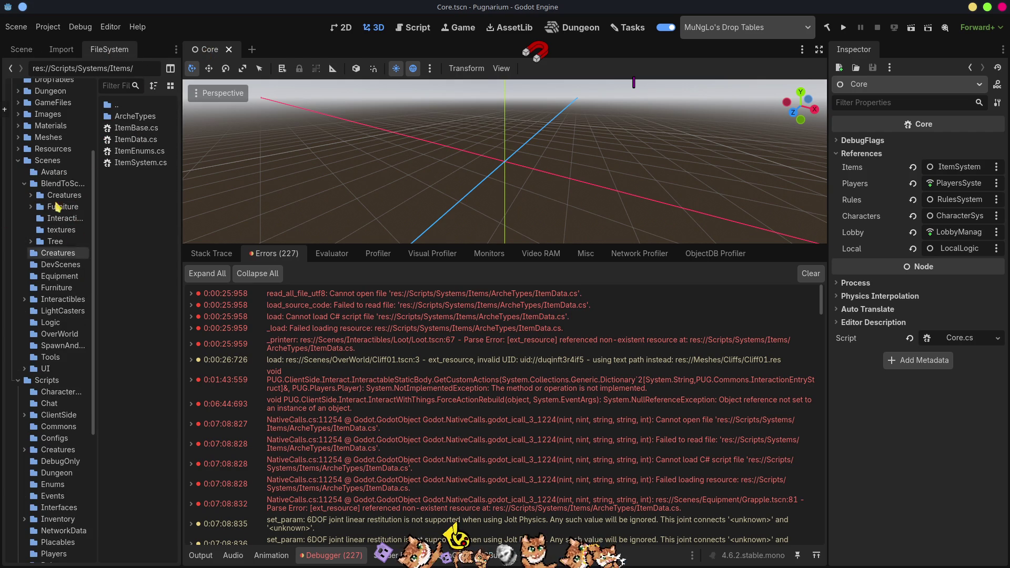
click(23, 184)
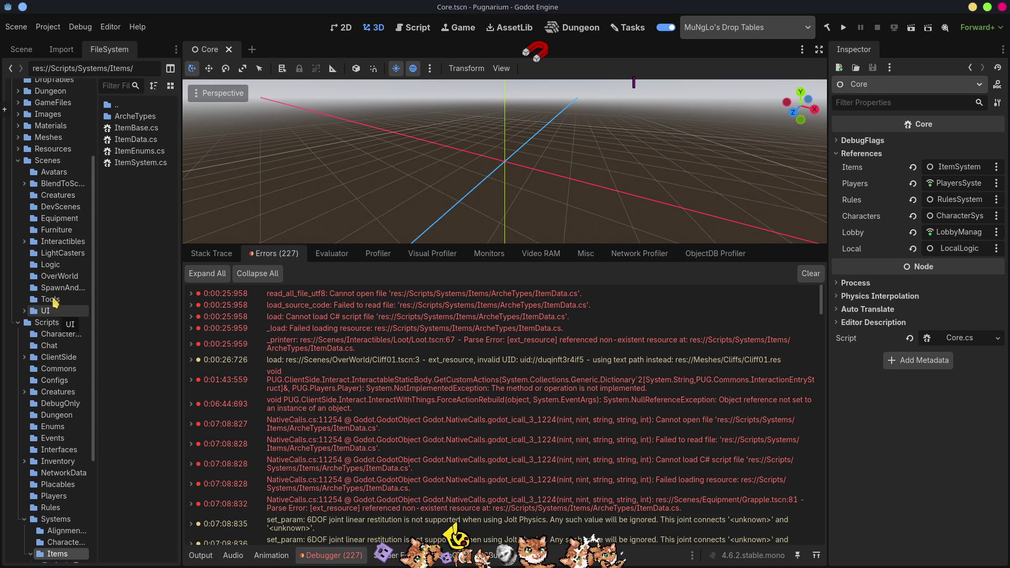
click(66, 241)
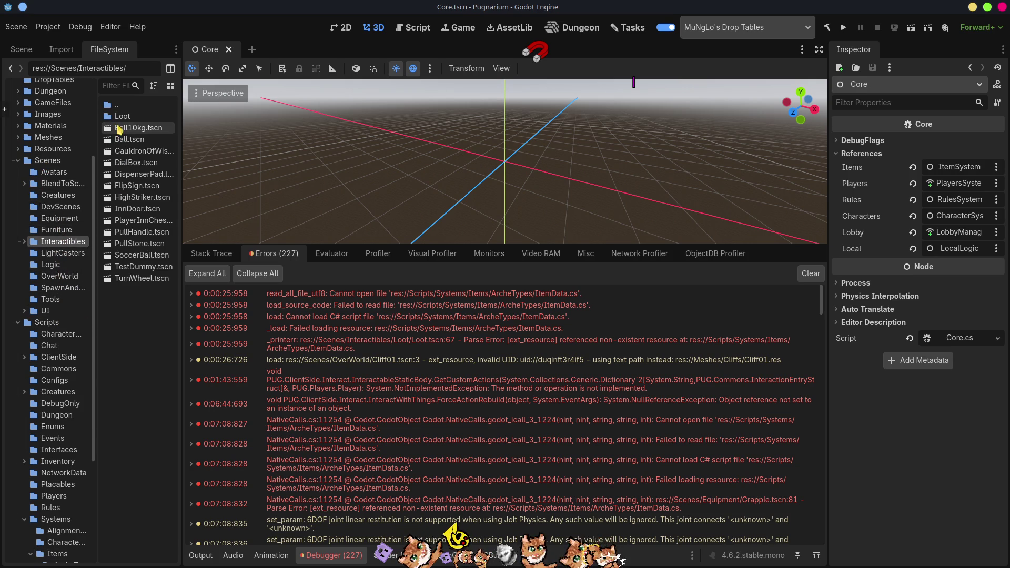
double_click(118, 117)
double_click(137, 119)
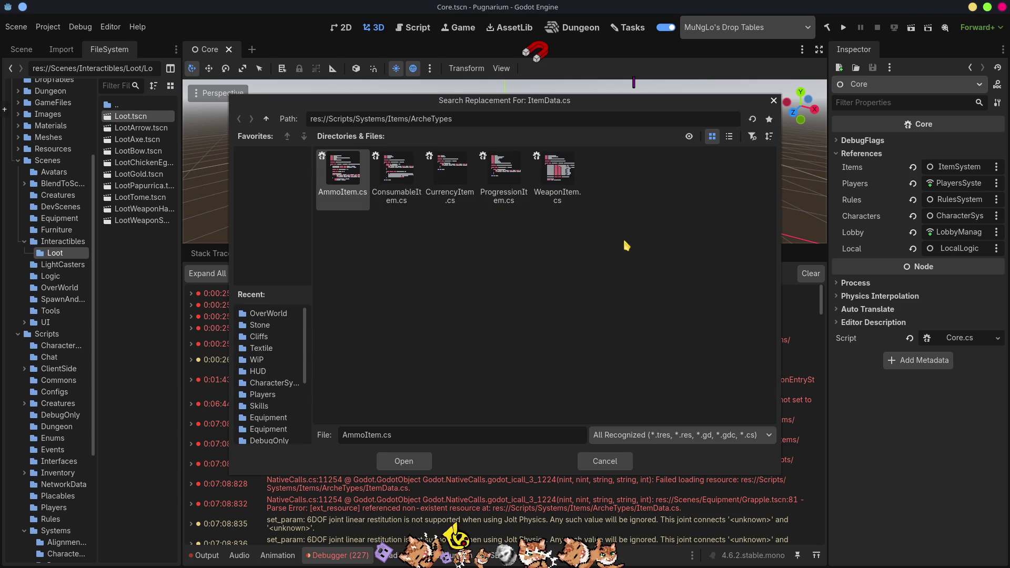
Repoint the missing dependency to Items/ItemData.cs, close Loot, and open LootArrow and LootAxe
click(622, 240)
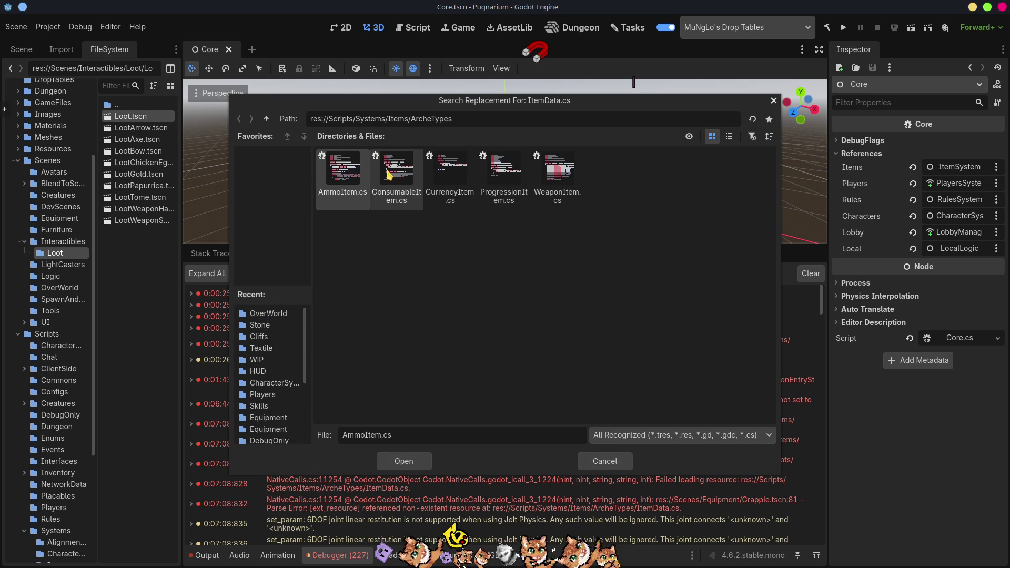
click(266, 119)
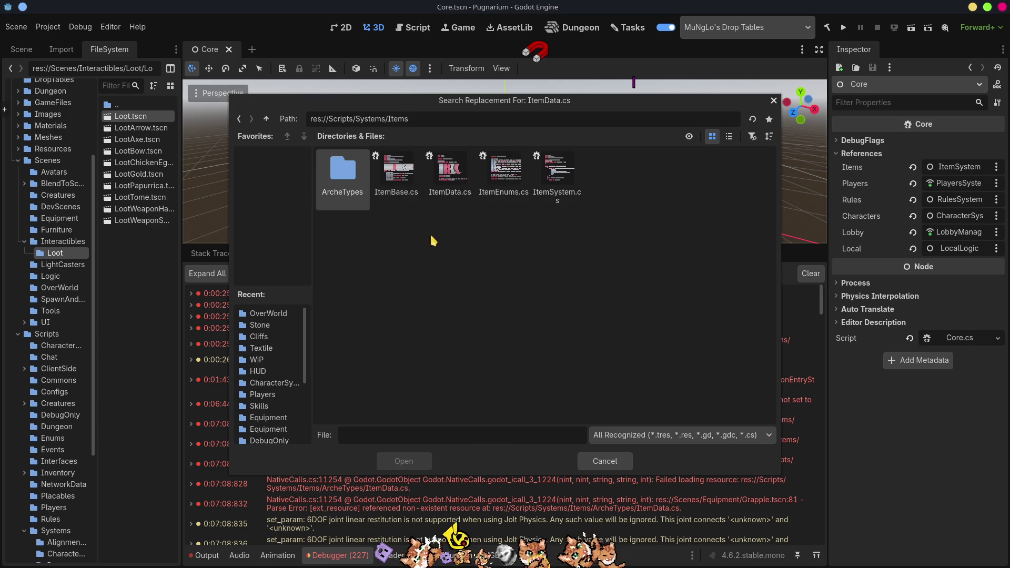
double_click(449, 171)
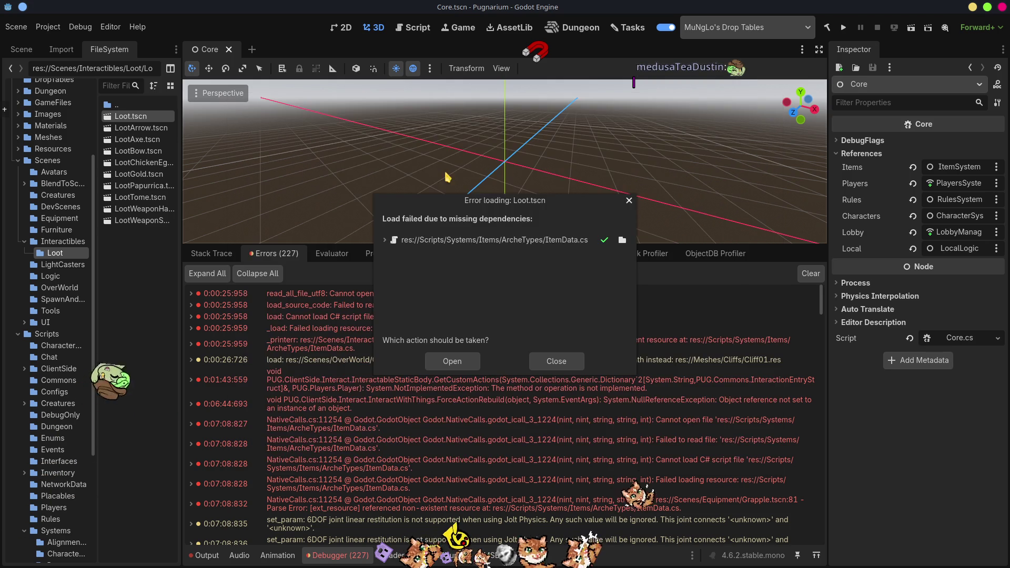
click(463, 361)
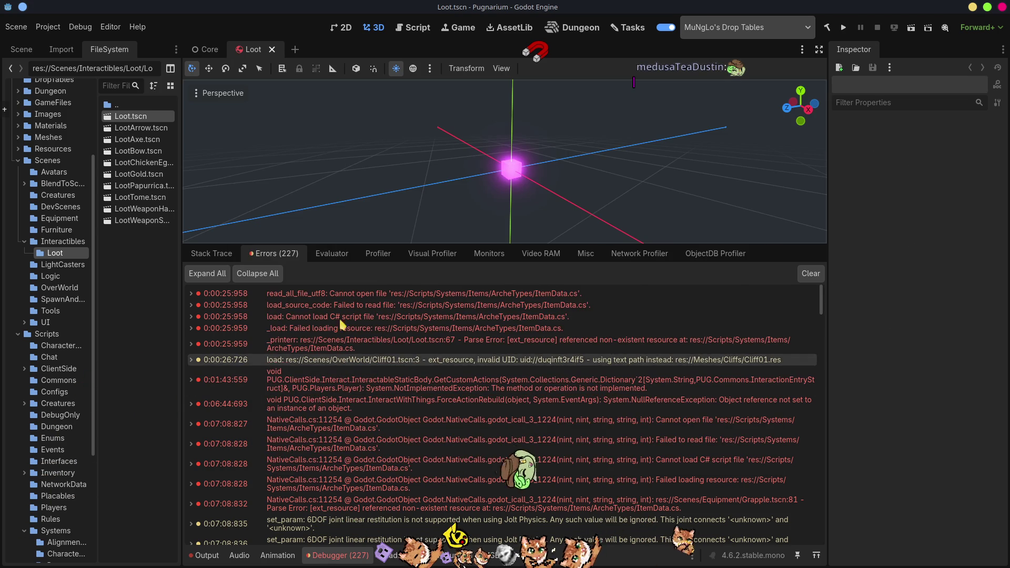
click(272, 50)
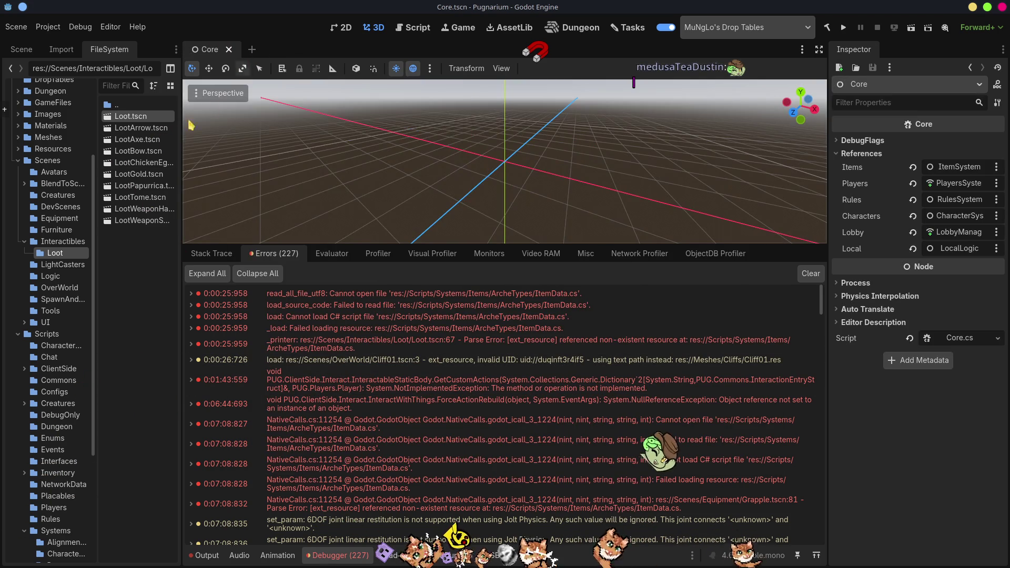
double_click(140, 128)
double_click(136, 139)
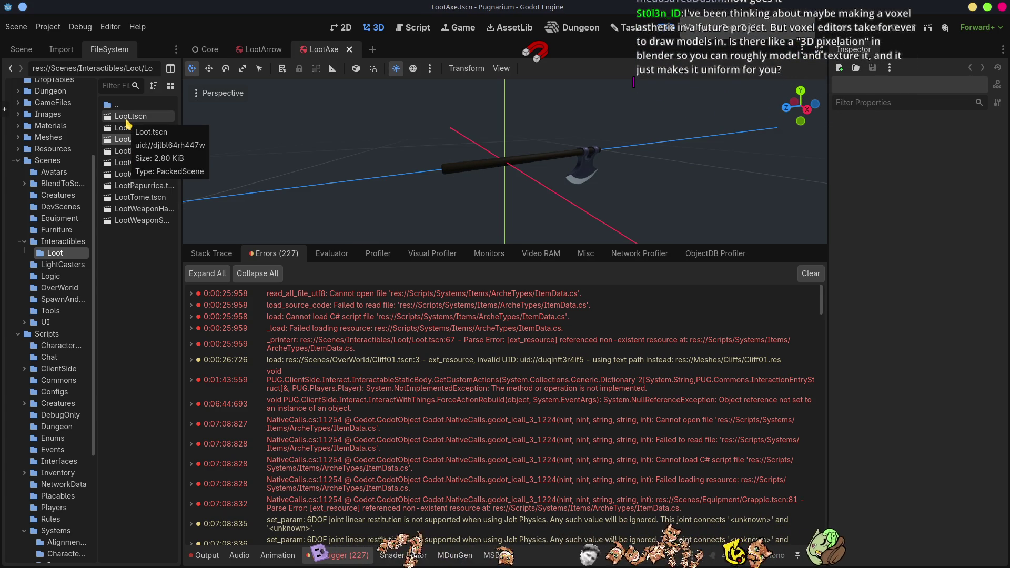
Open the LootWeaponHammer and LootWeaponSword scenes from the FileSystem dock
click(141, 117)
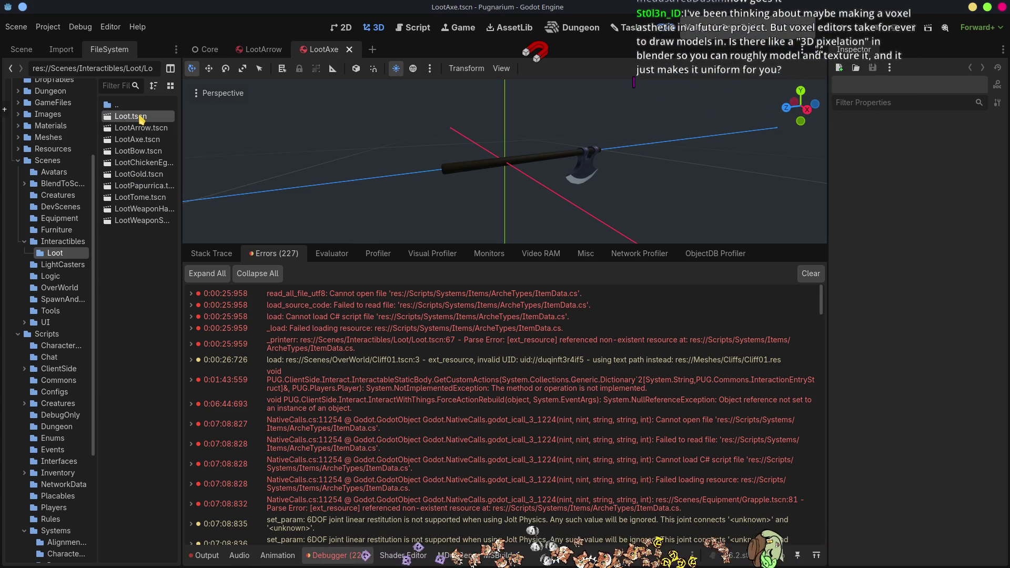
click(138, 128)
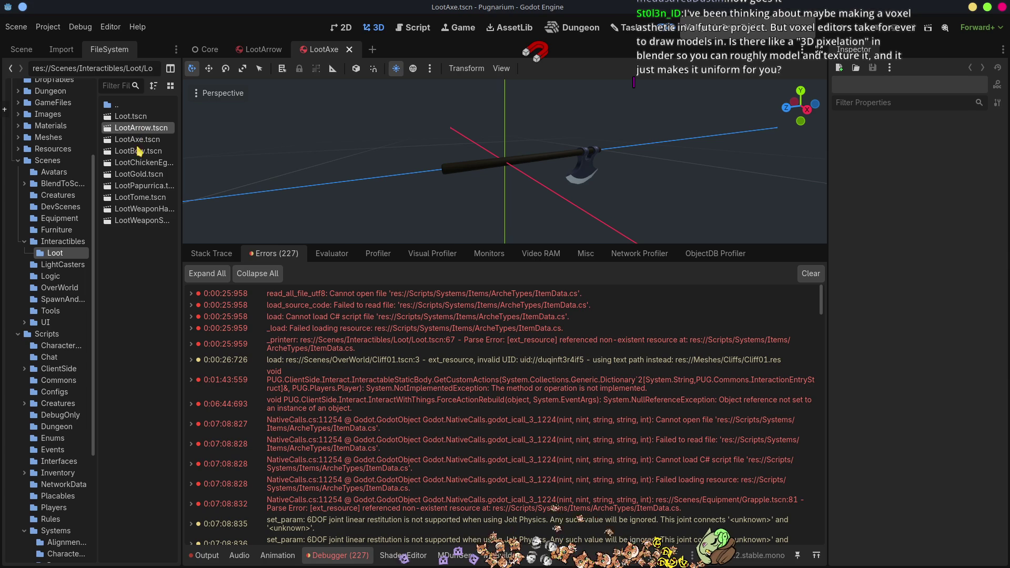
click(138, 221)
double_click(134, 209)
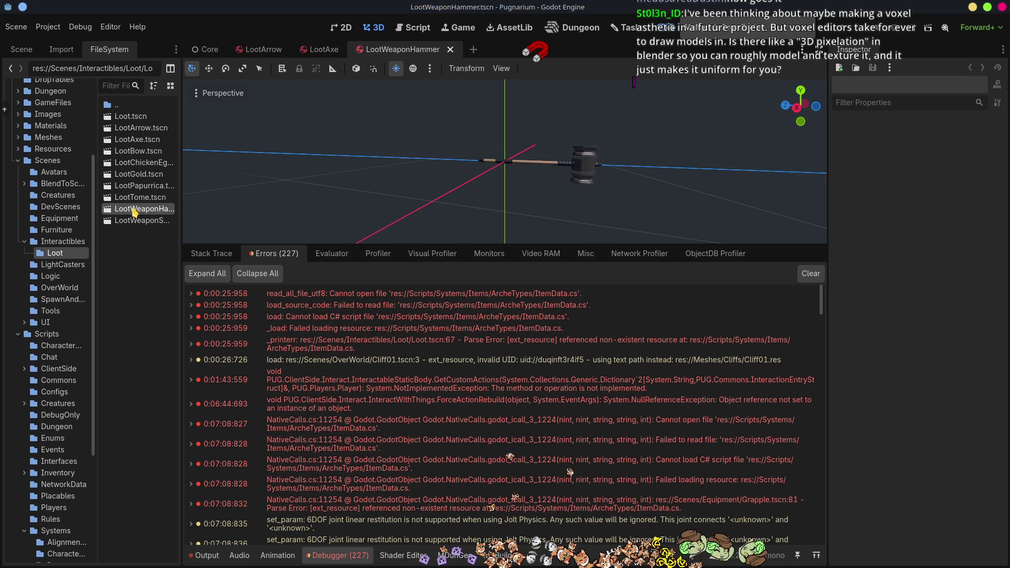
double_click(132, 221)
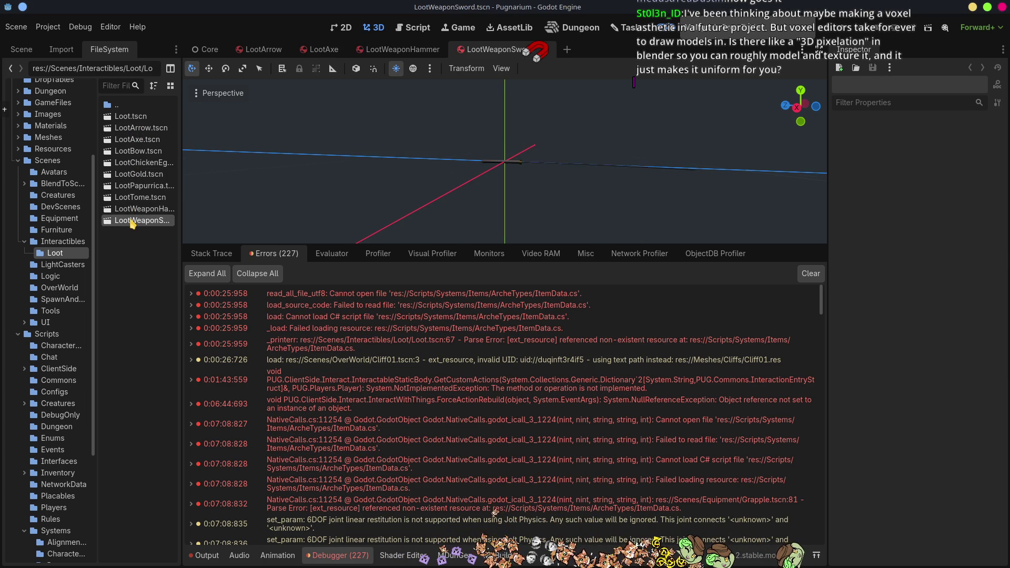
Bring the LootArrow scene back to the front and show its node tree
click(149, 129)
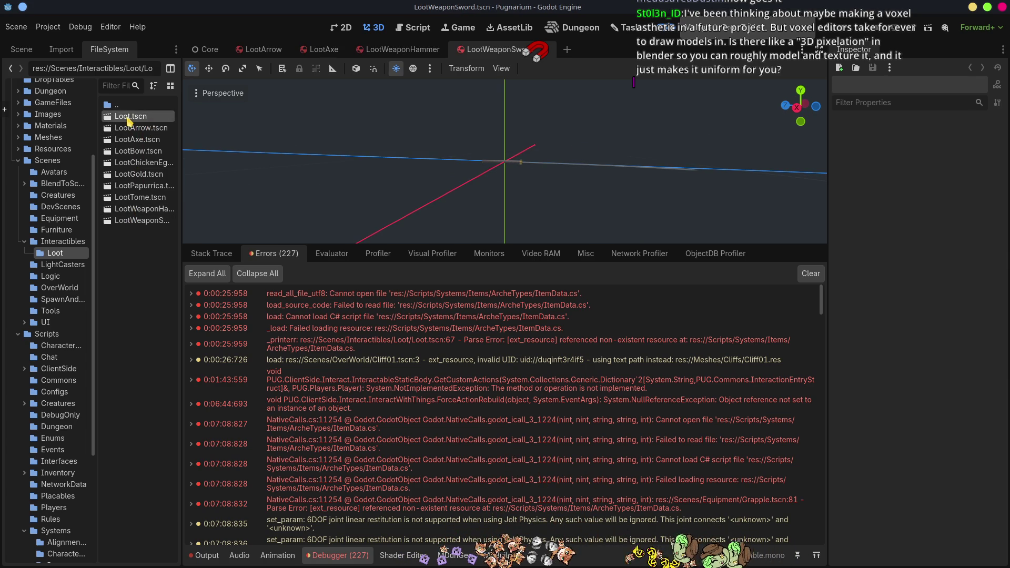
right_click(128, 117)
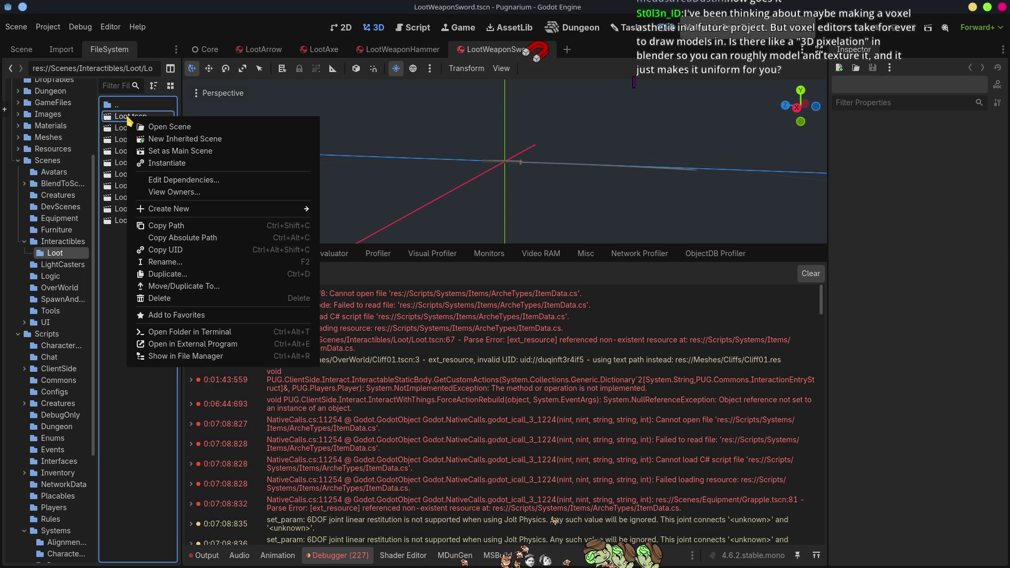
click(165, 429)
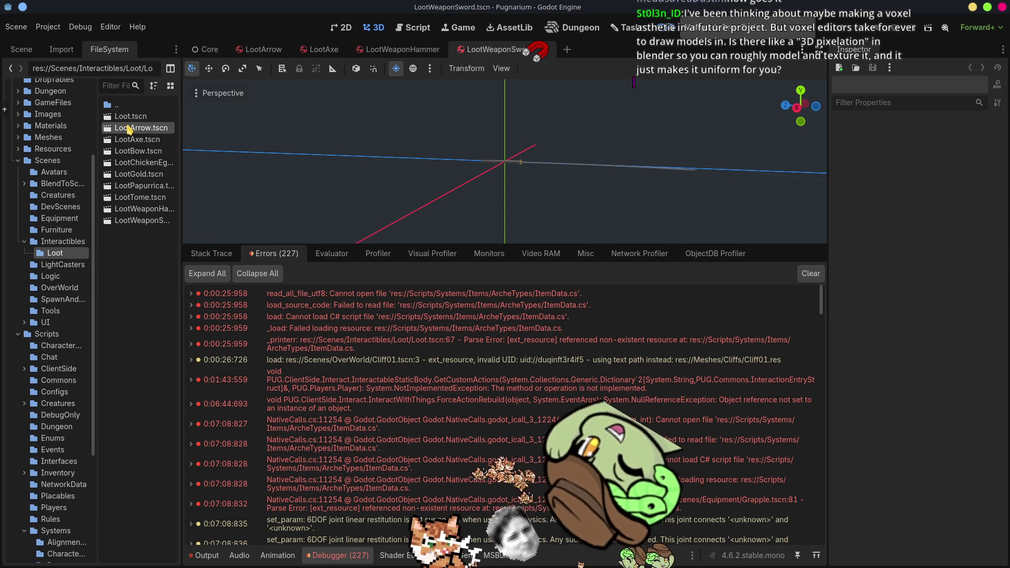
double_click(121, 128)
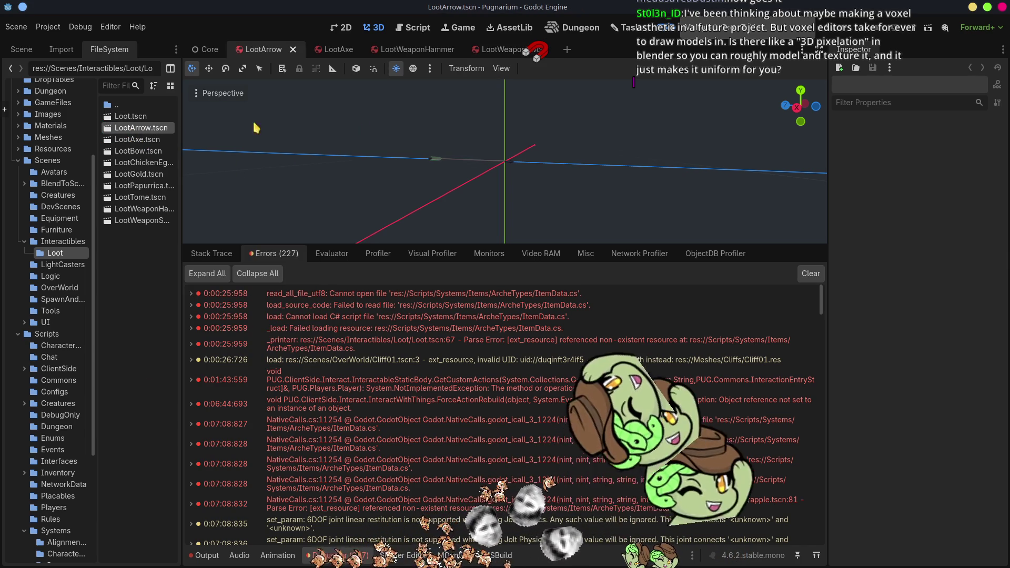
click(21, 49)
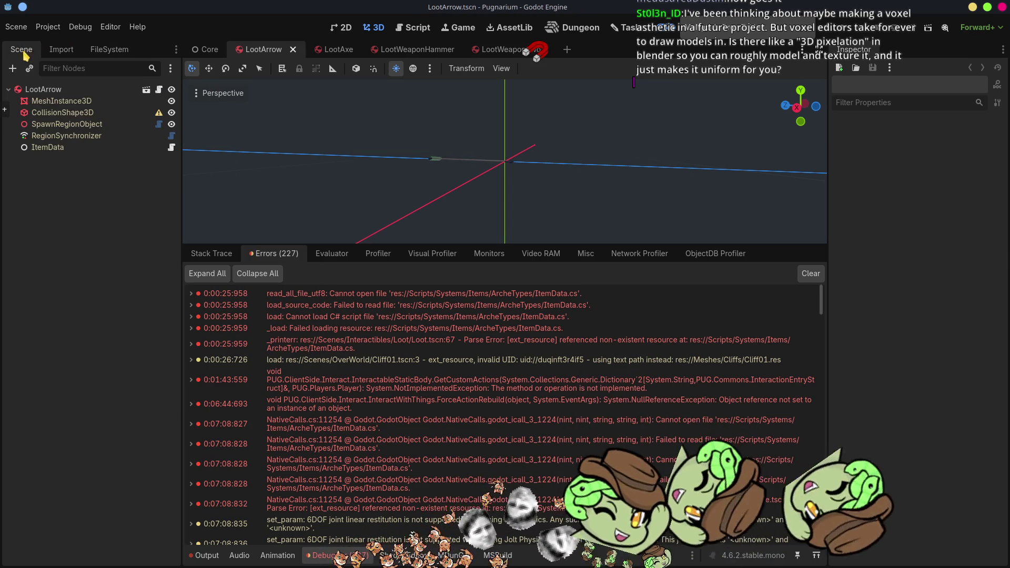
Check LootArrow's MeshInstance3D and ItemData (Is Arrow on), then switch to the MagicaVoxel browser window
click(47, 100)
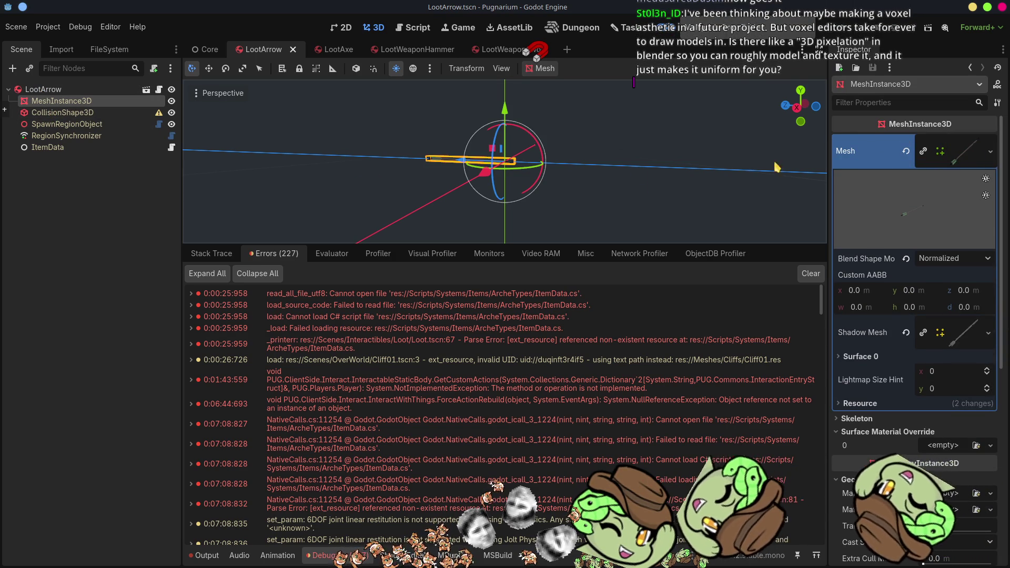
click(74, 148)
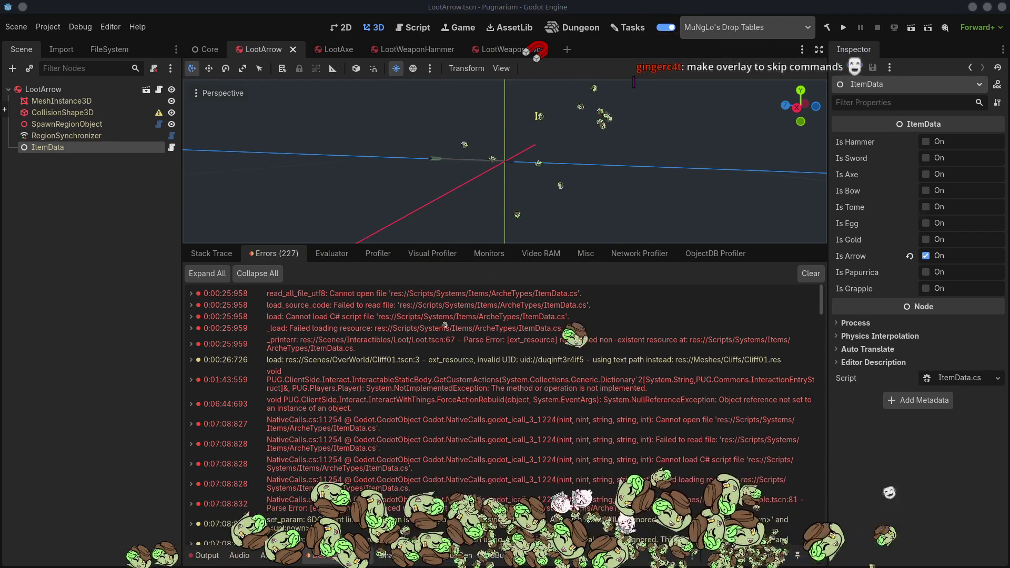
key(alt+Tab)
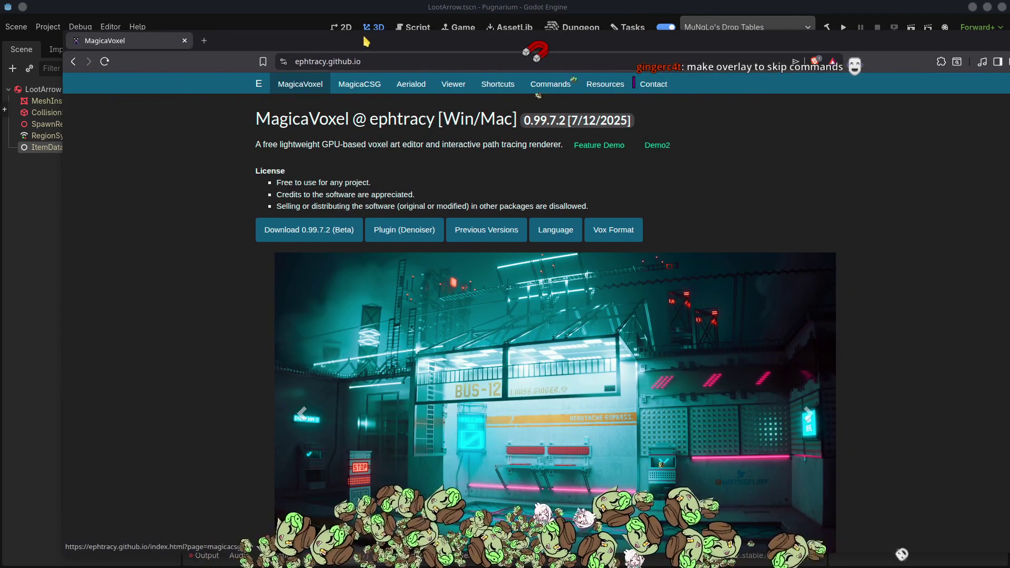
Maximize the MagicaVoxel site and advance its showcase slideshow two images to the cathedral
double_click(366, 42)
scroll(578, 385, down, 3)
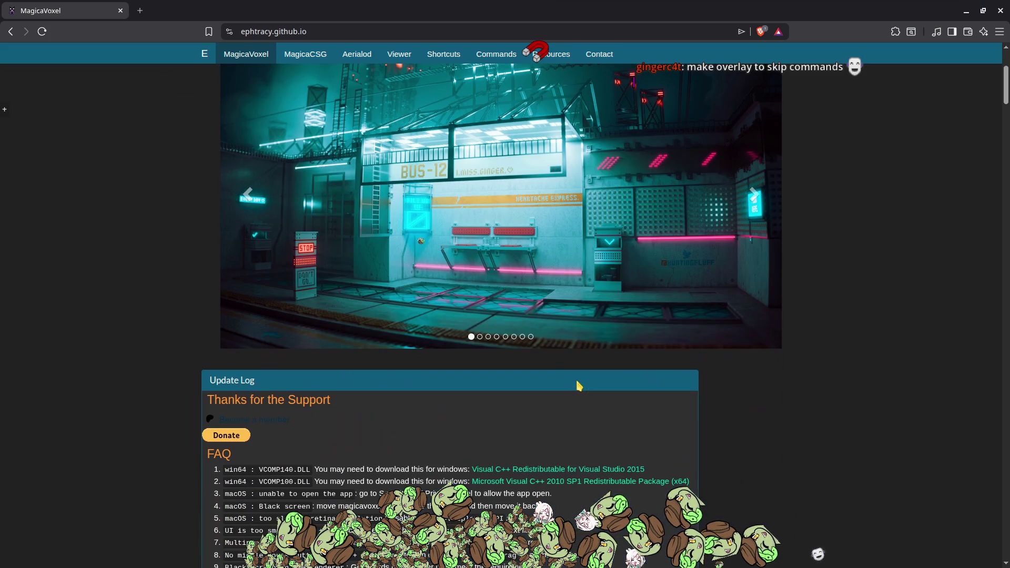
scroll(487, 307, up, 3)
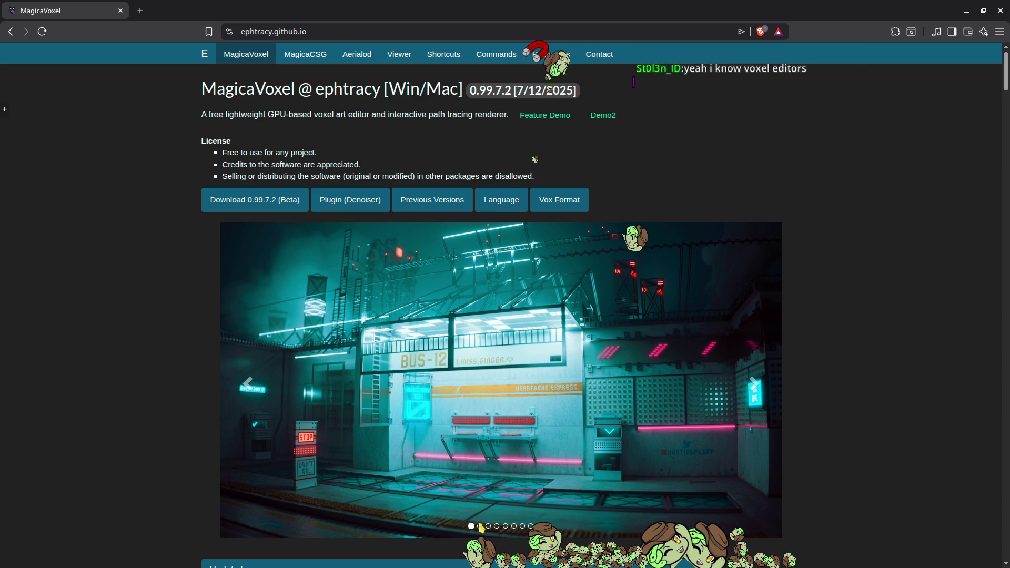
click(752, 393)
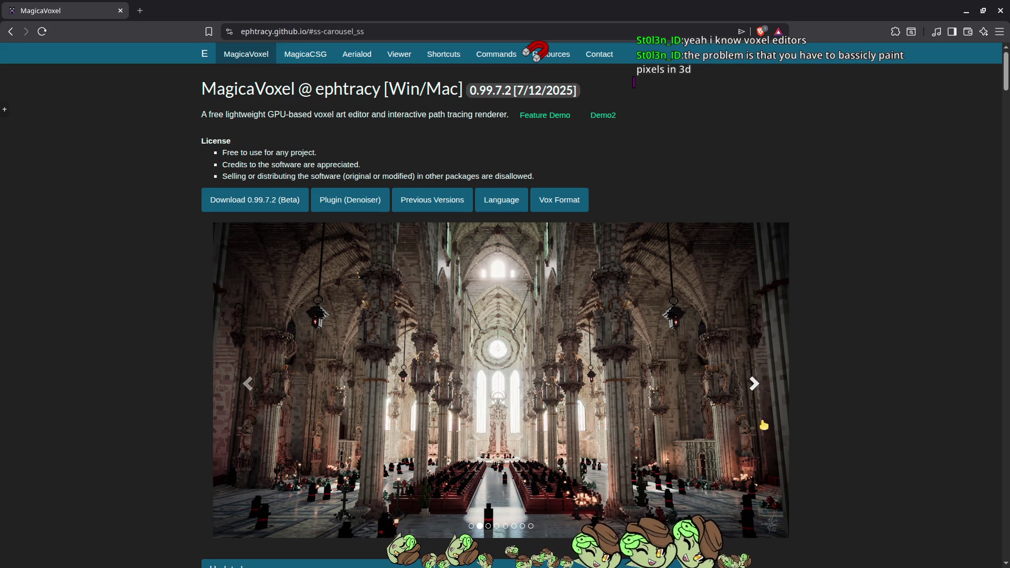
click(752, 388)
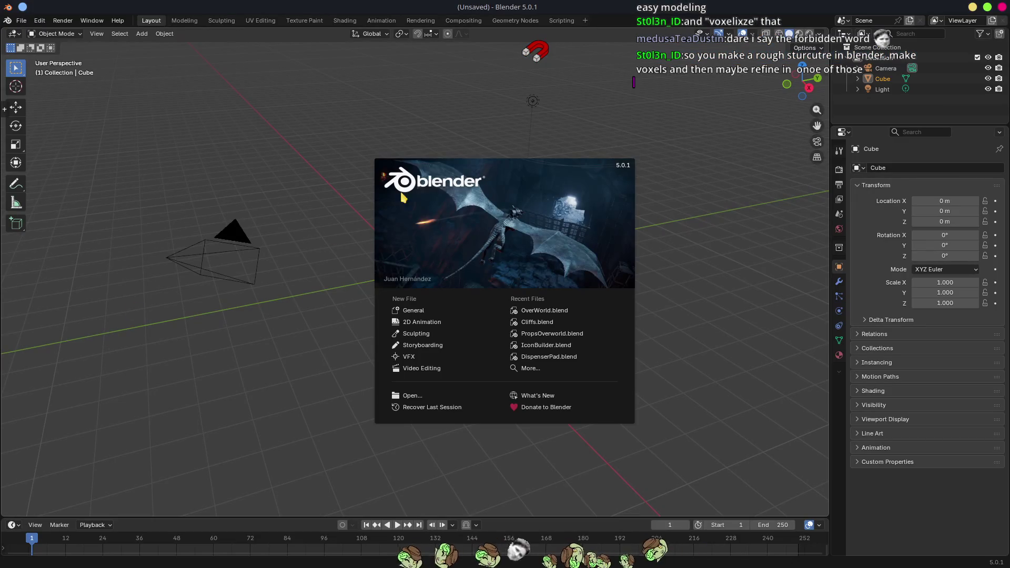
Delete everything in Blender's default scene and add a Monkey mesh
click(318, 266)
key(a)
key(x)
click(430, 259)
key(shift+a)
mouse_move(428, 271)
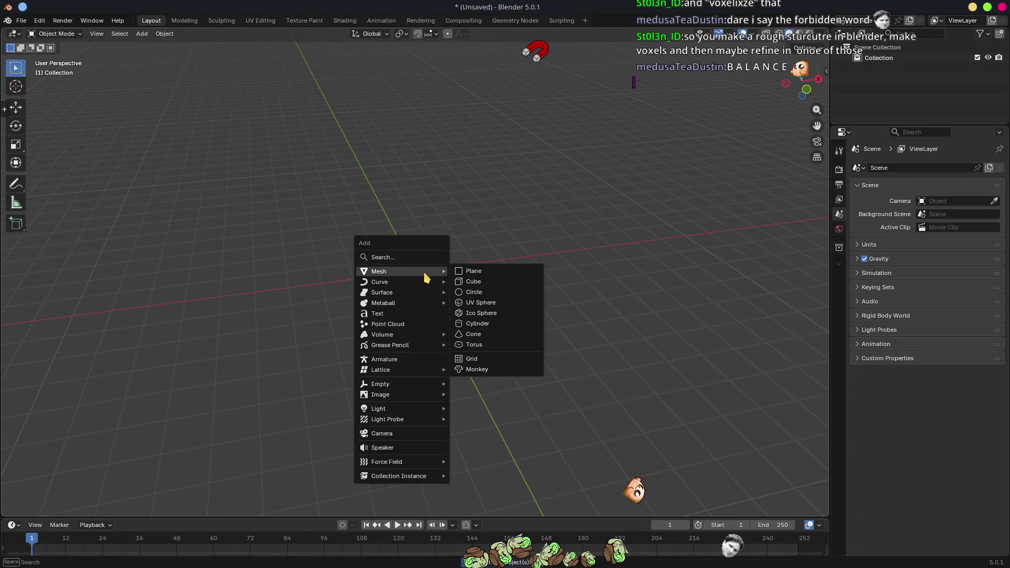
click(474, 370)
Scale Suzanne up to 12.428, smooth it with subdivision, and enter Sculpt Mode
key(s)
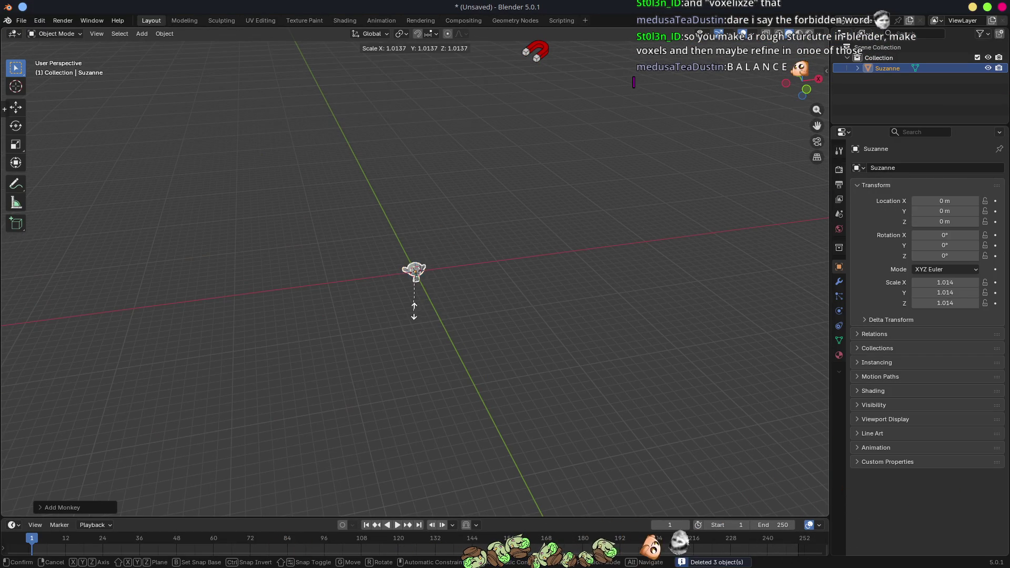
click(618, 372)
key(ctrl+2)
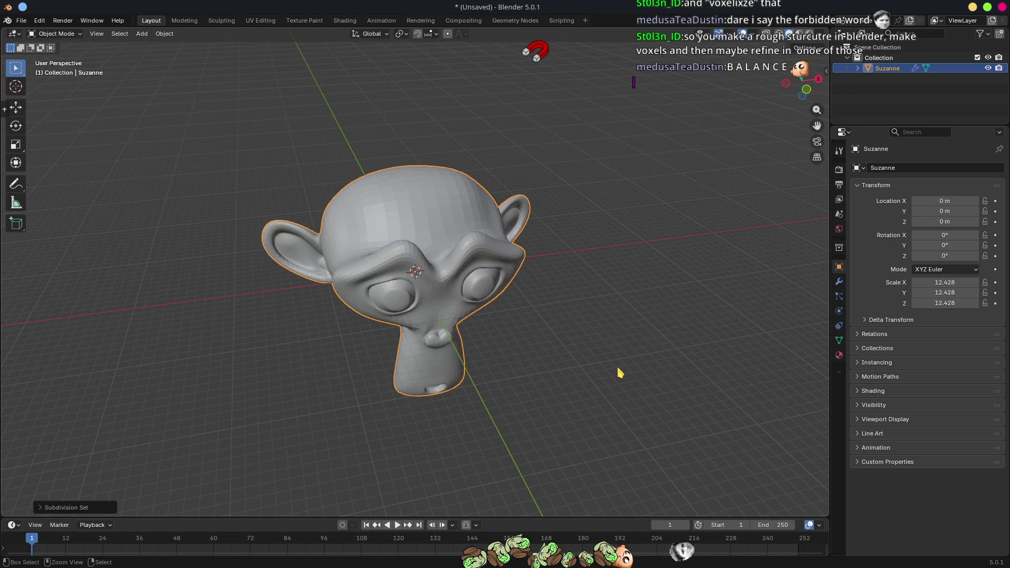
key(KP_4)
key(KP_4)
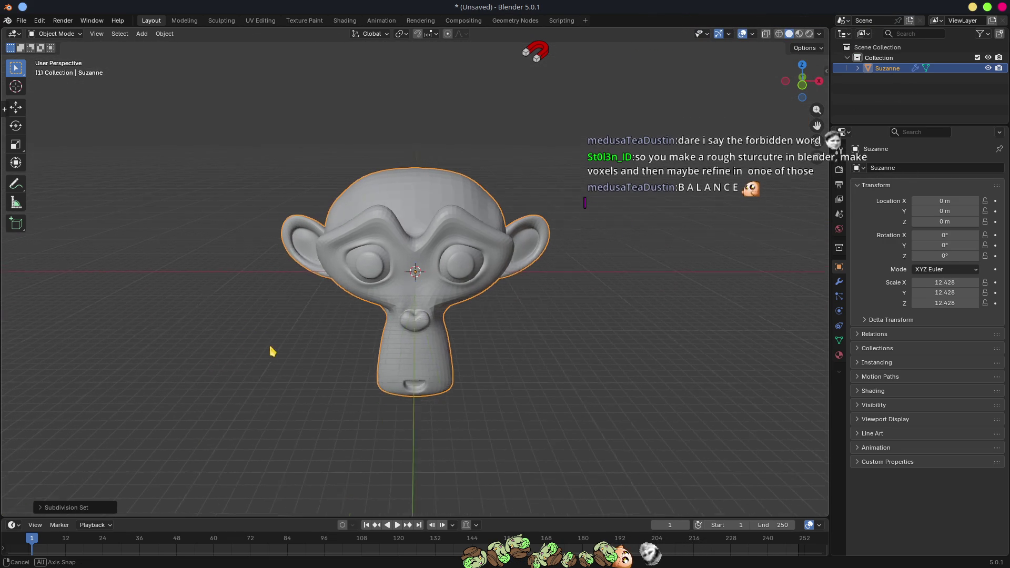
key(KP_4)
key(ctrl+Tab)
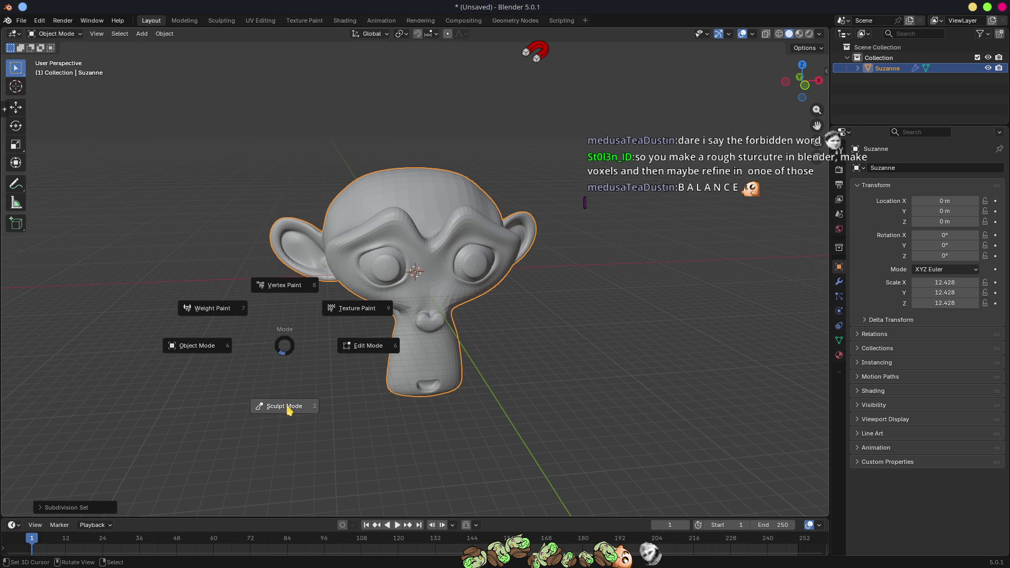
click(286, 406)
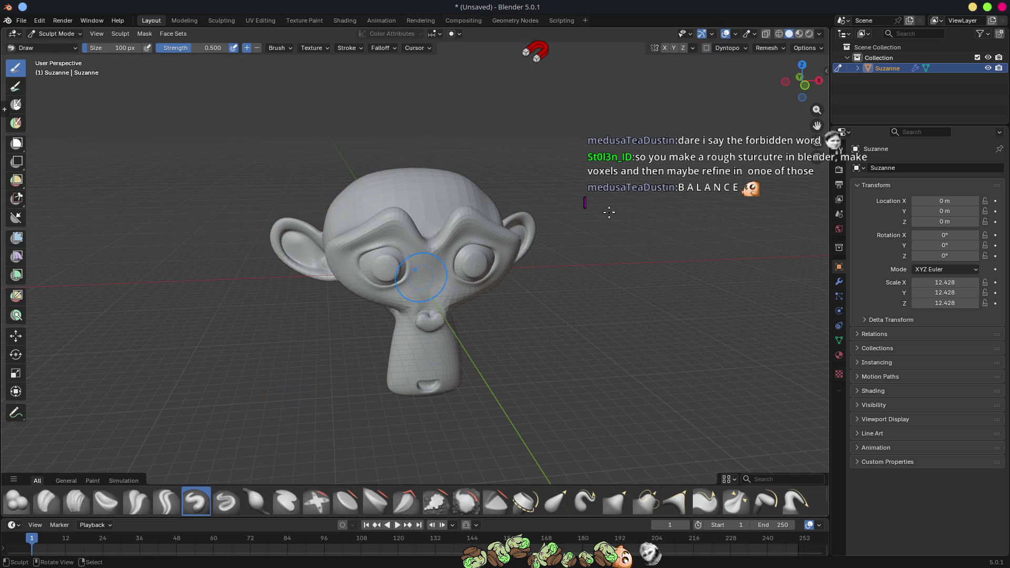
Voxel-remesh Suzanne at 0.1 m and orbit around to inspect the blobby result
click(782, 48)
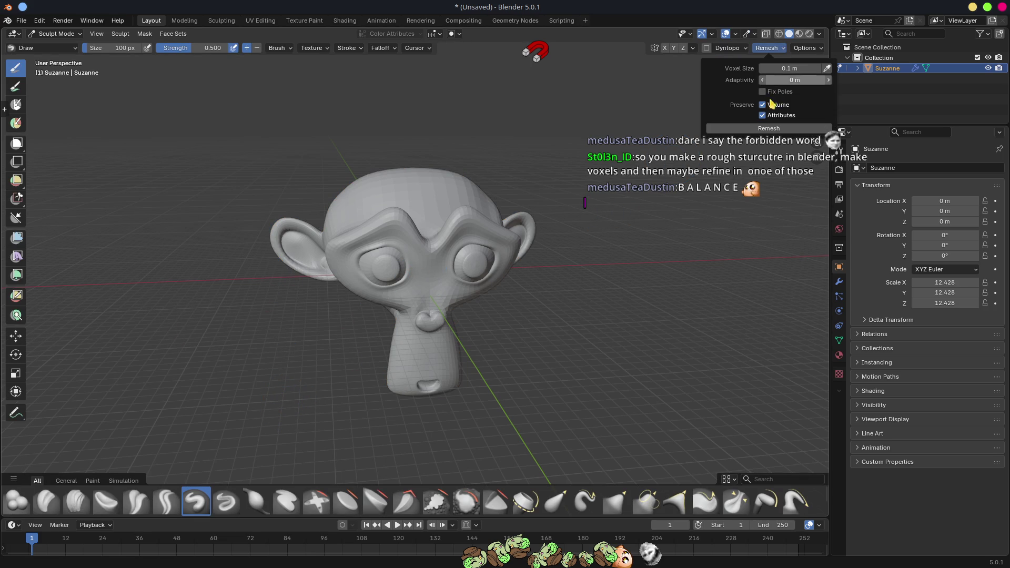
click(773, 130)
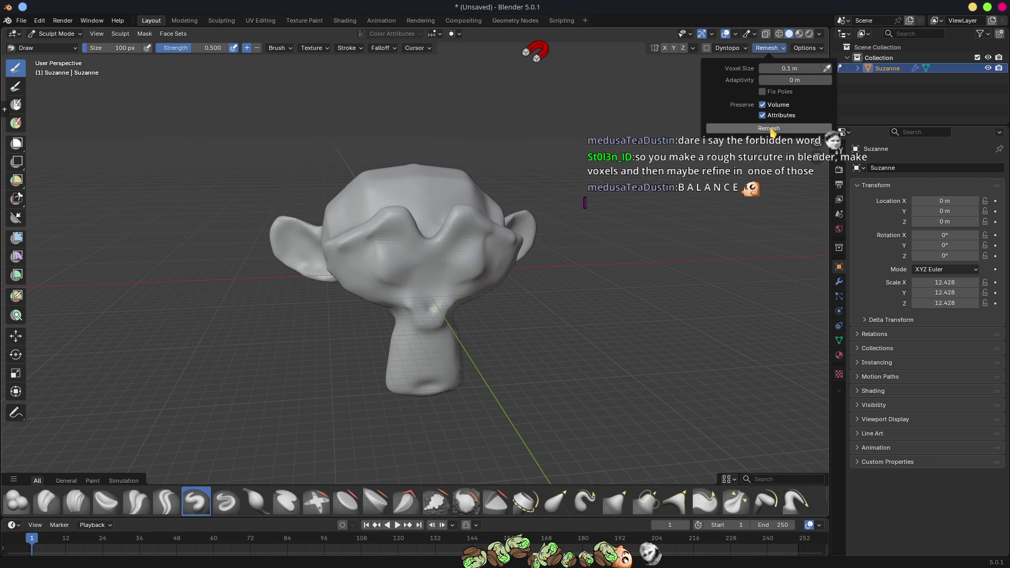
mouse_move(623, 358)
mouse_down()
mouse_move(578, 363)
mouse_move(665, 338)
mouse_move(515, 412)
mouse_move(505, 440)
mouse_move(406, 237)
mouse_move(533, 279)
mouse_move(582, 316)
mouse_move(591, 337)
mouse_move(654, 310)
mouse_move(653, 249)
mouse_move(705, 255)
mouse_move(576, 244)
mouse_move(570, 284)
mouse_move(462, 300)
mouse_move(606, 283)
mouse_up()
scroll(427, 232, up, 5)
scroll(447, 286, up, 5)
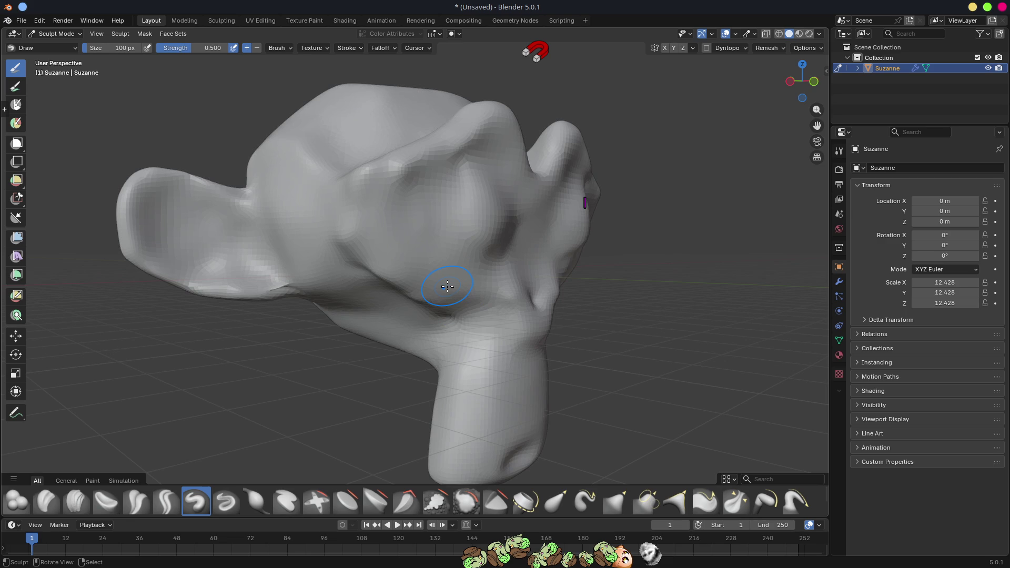
scroll(447, 286, down, 5)
mouse_move(436, 316)
mouse_down()
mouse_move(514, 323)
mouse_move(543, 295)
mouse_move(529, 256)
mouse_move(476, 261)
mouse_up()
scroll(474, 259, up, 4)
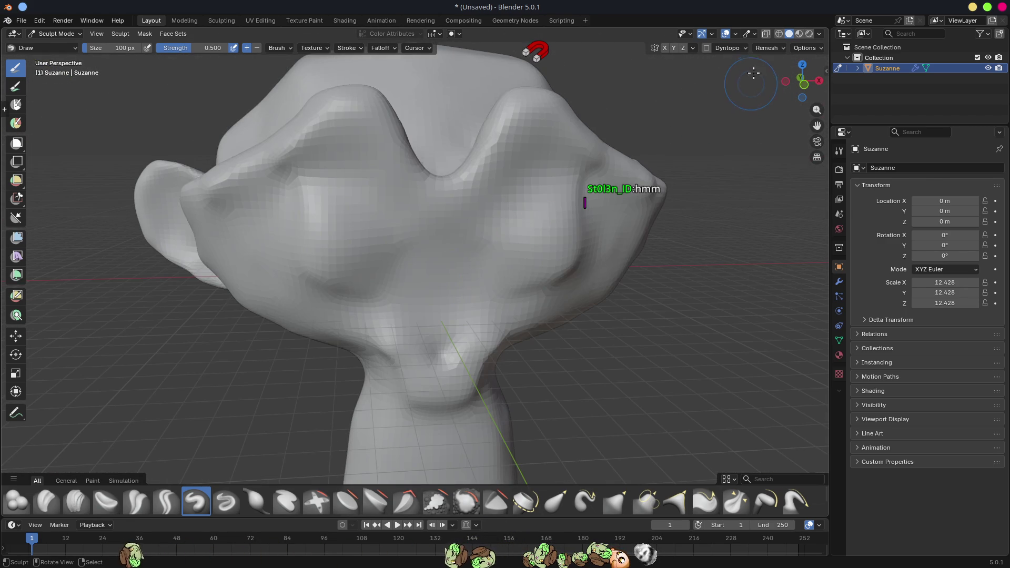
click(767, 48)
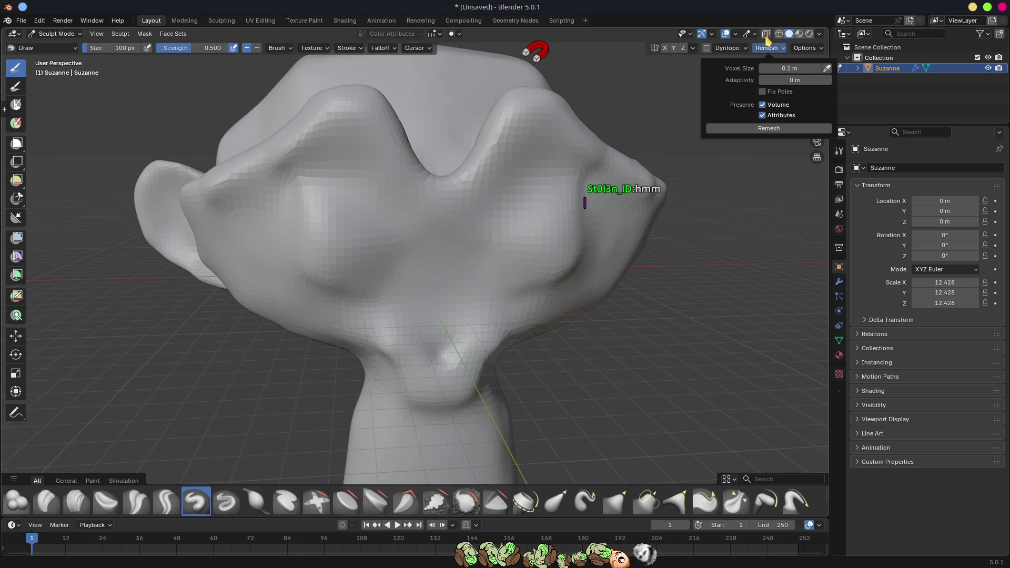
click(737, 34)
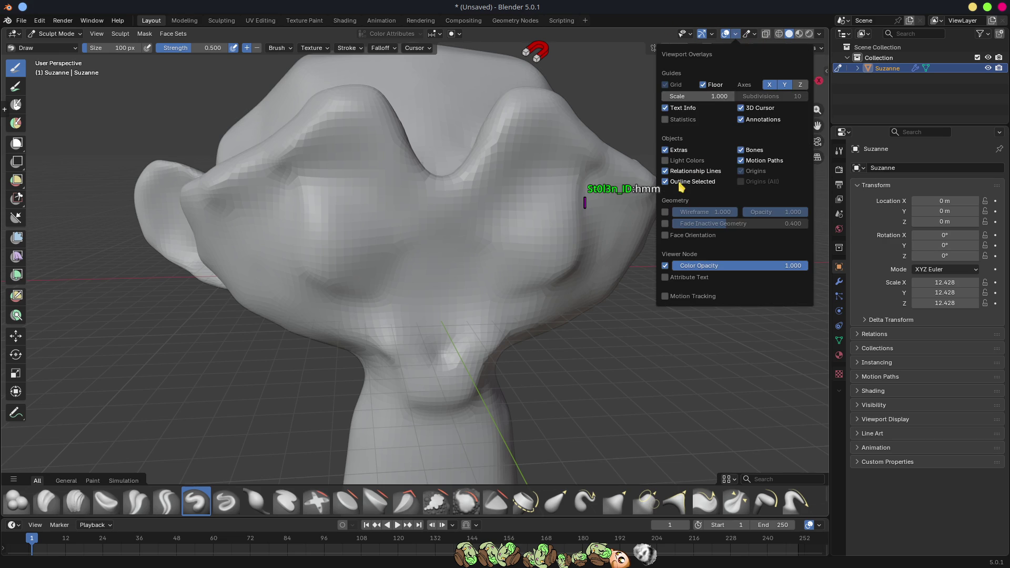
click(665, 212)
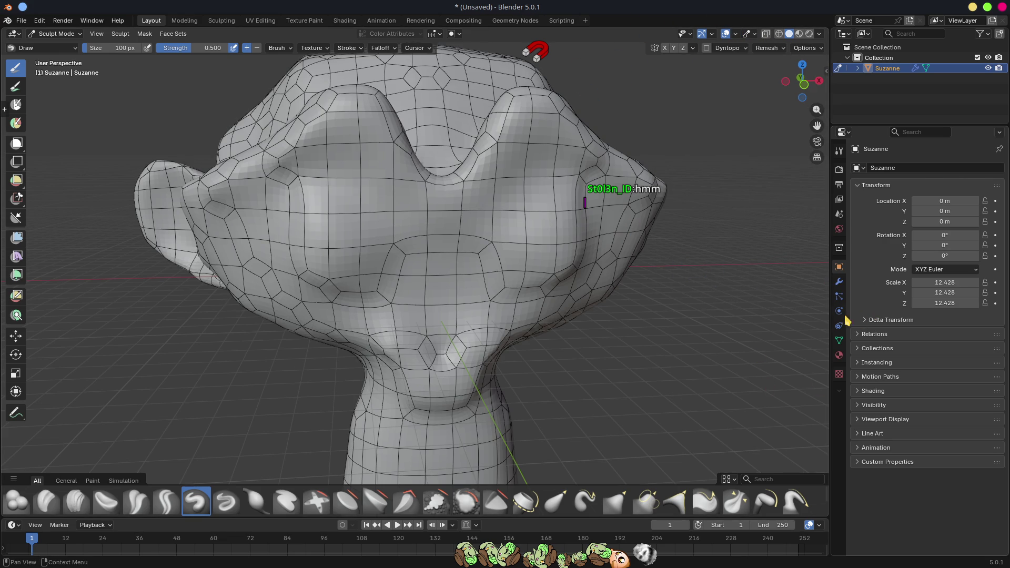
click(837, 283)
click(984, 185)
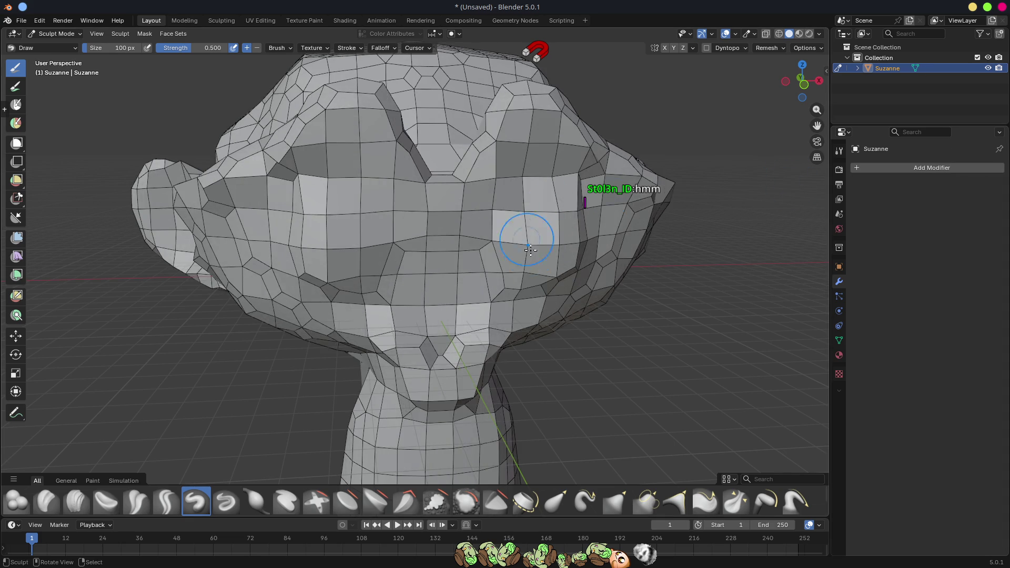
scroll(534, 232, down, 5)
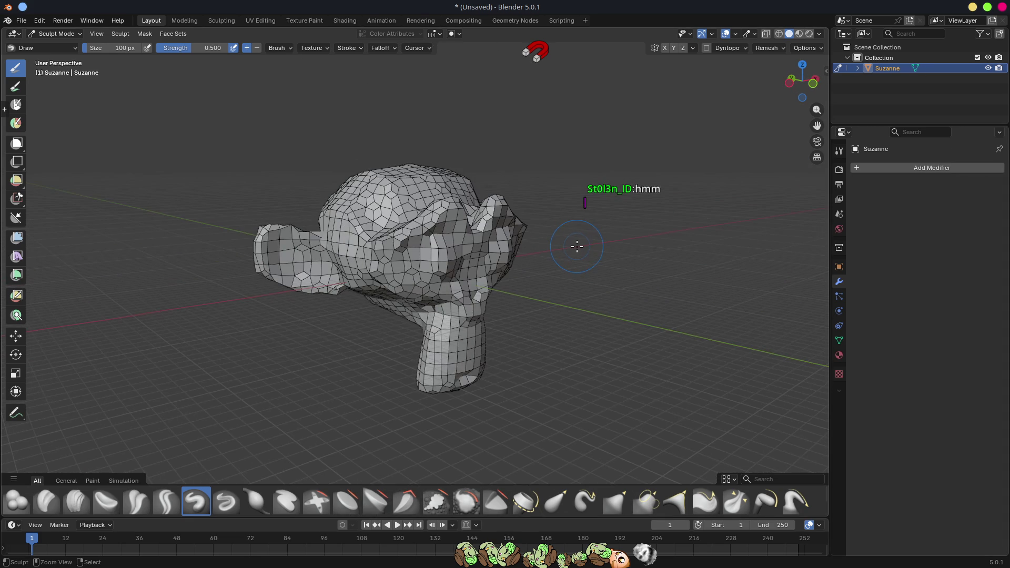
key(ctrl+z)
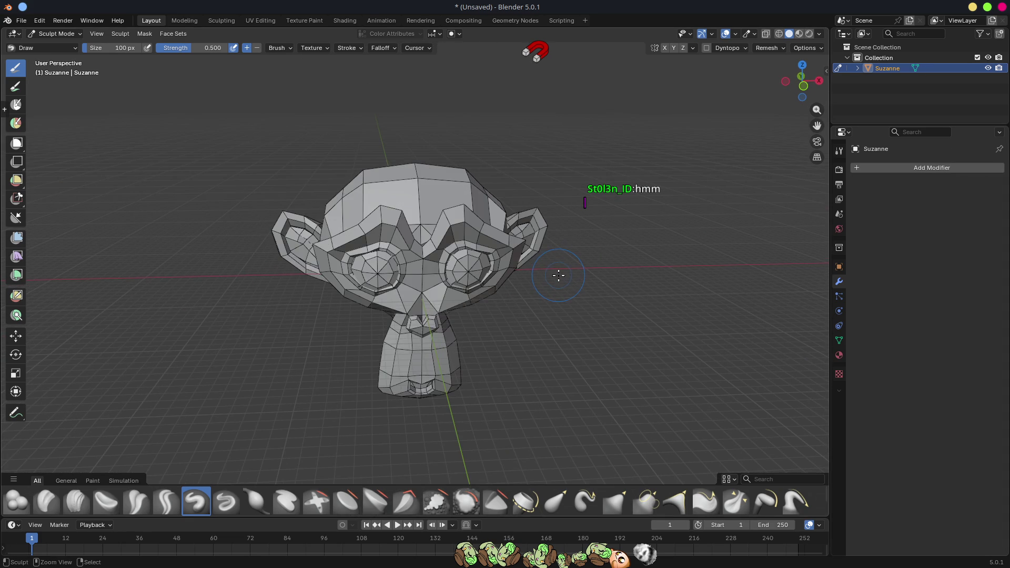
mouse_move(526, 272)
mouse_down()
mouse_move(642, 282)
mouse_move(636, 365)
mouse_move(546, 282)
mouse_up()
mouse_move(631, 286)
mouse_down()
mouse_move(604, 282)
mouse_move(673, 248)
mouse_move(657, 224)
mouse_up()
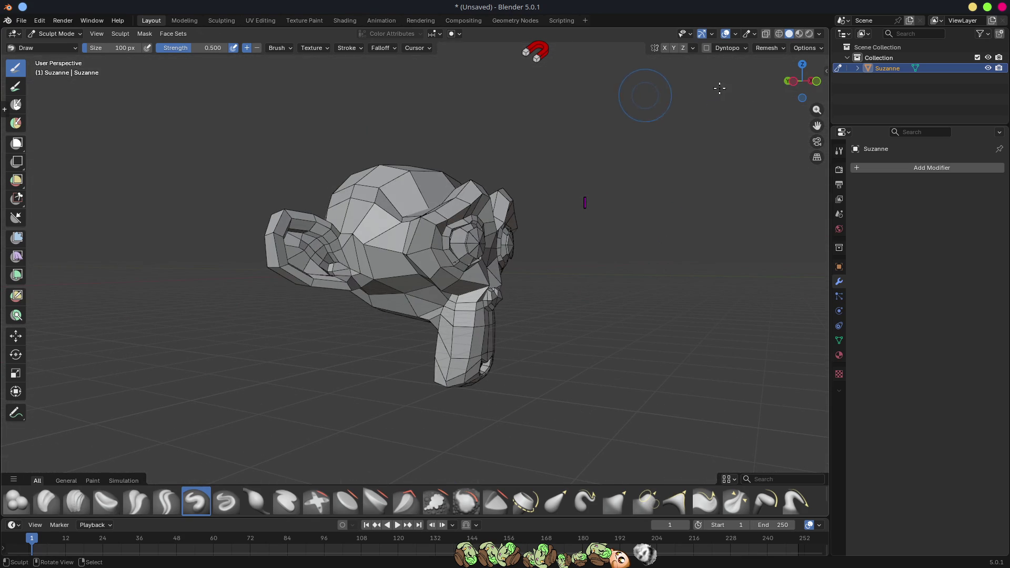
drag(596, 142, 690, 117)
click(768, 48)
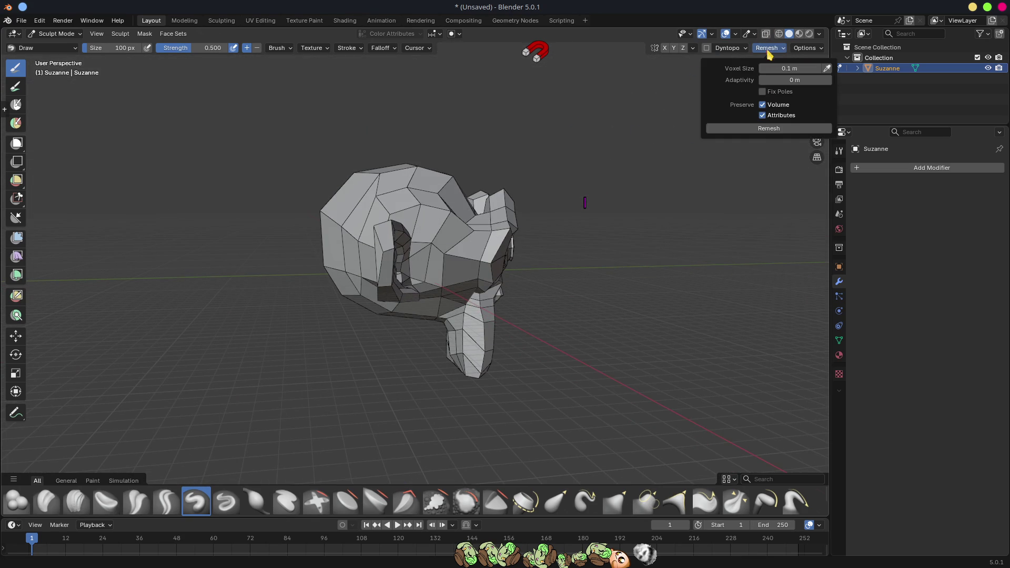
click(766, 128)
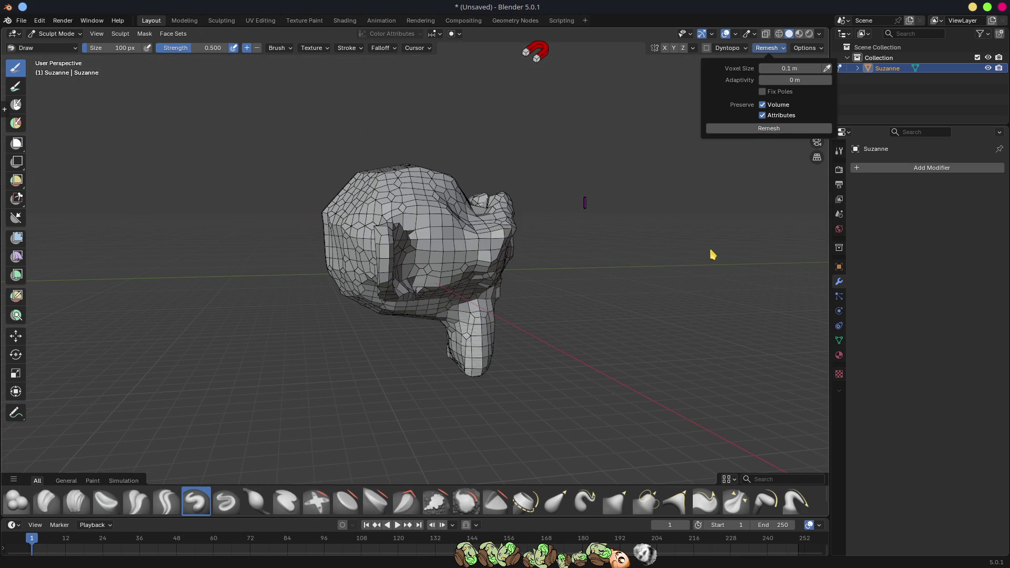
drag(670, 329, 526, 231)
scroll(525, 231, up, 6)
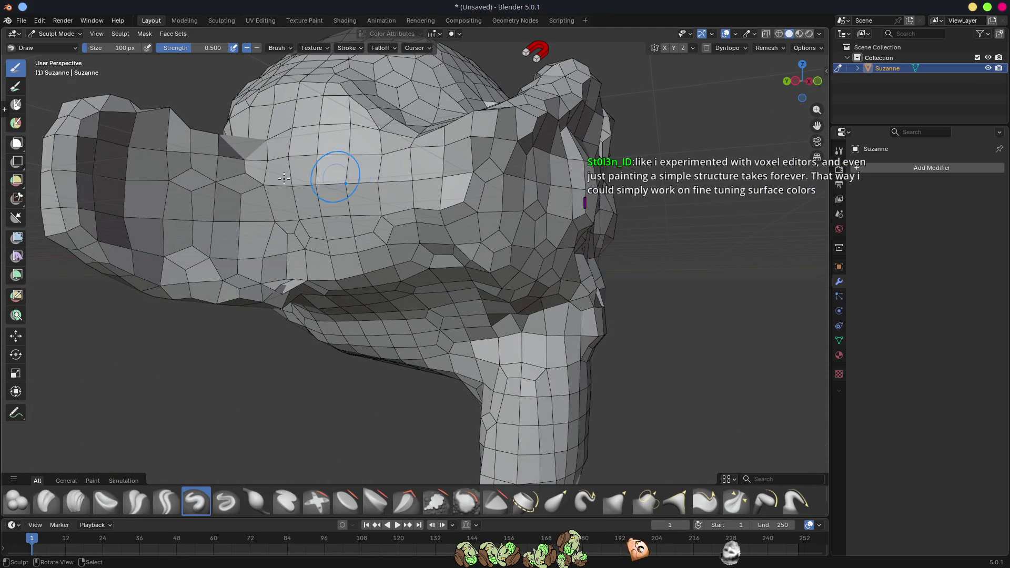
drag(345, 169, 440, 147)
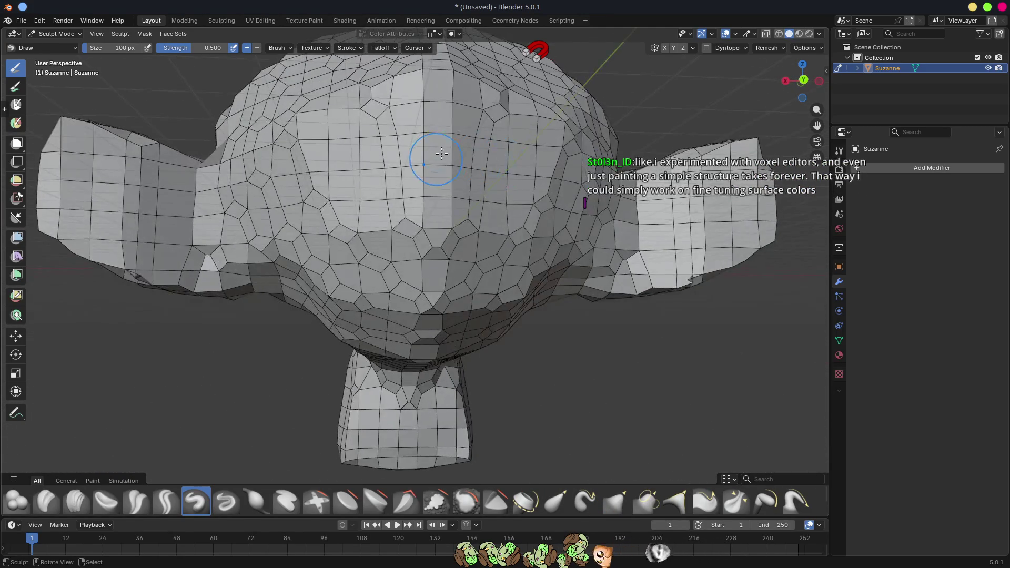
scroll(466, 151, down, 2)
scroll(426, 228, up, 5)
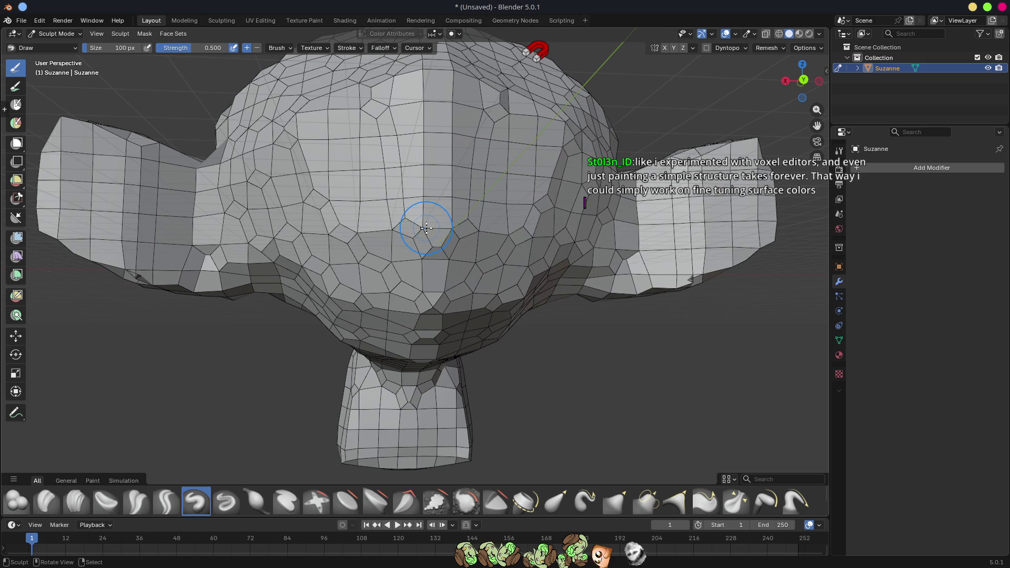
drag(413, 199, 453, 175)
scroll(417, 264, down, 5)
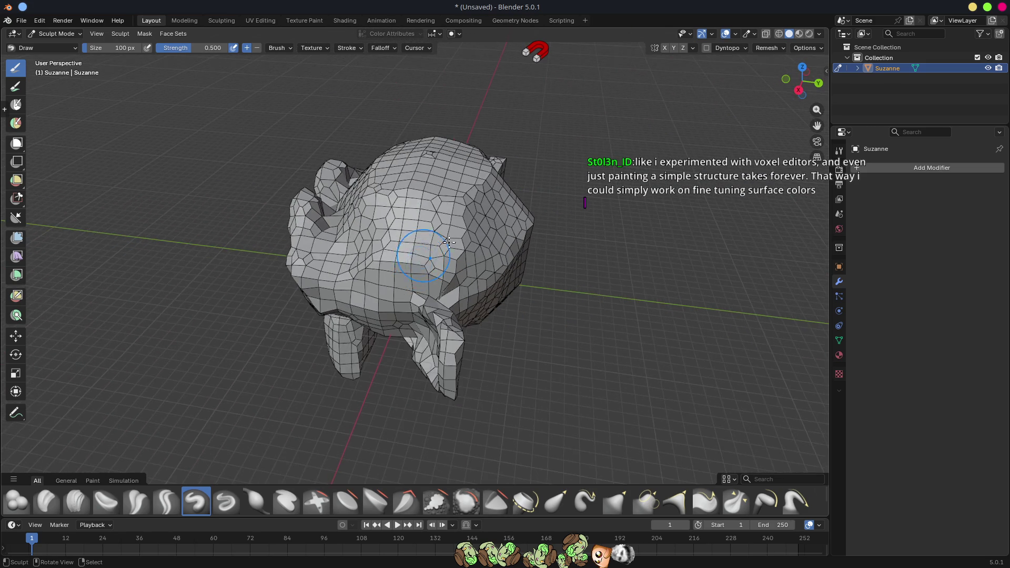
drag(417, 264, 547, 185)
mouse_move(439, 301)
mouse_down()
mouse_move(344, 279)
mouse_move(470, 257)
mouse_move(447, 257)
mouse_move(457, 290)
mouse_up()
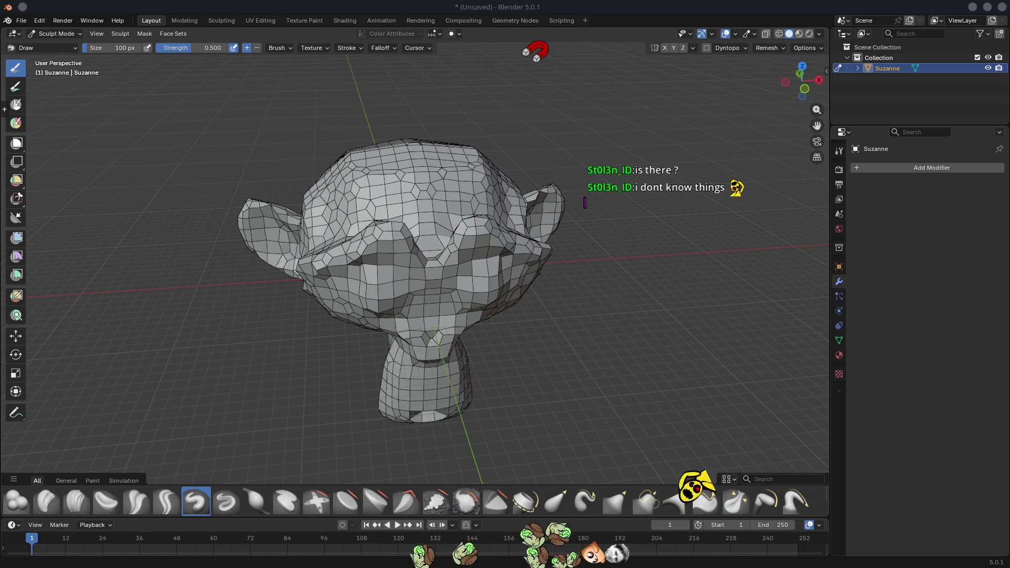
Frame Suzanne in a front three-quarter view, then quit Blender choosing Don't Save
scroll(435, 300, down, 6)
mouse_move(433, 316)
mouse_down()
mouse_move(537, 279)
mouse_move(510, 298)
mouse_move(488, 292)
mouse_up()
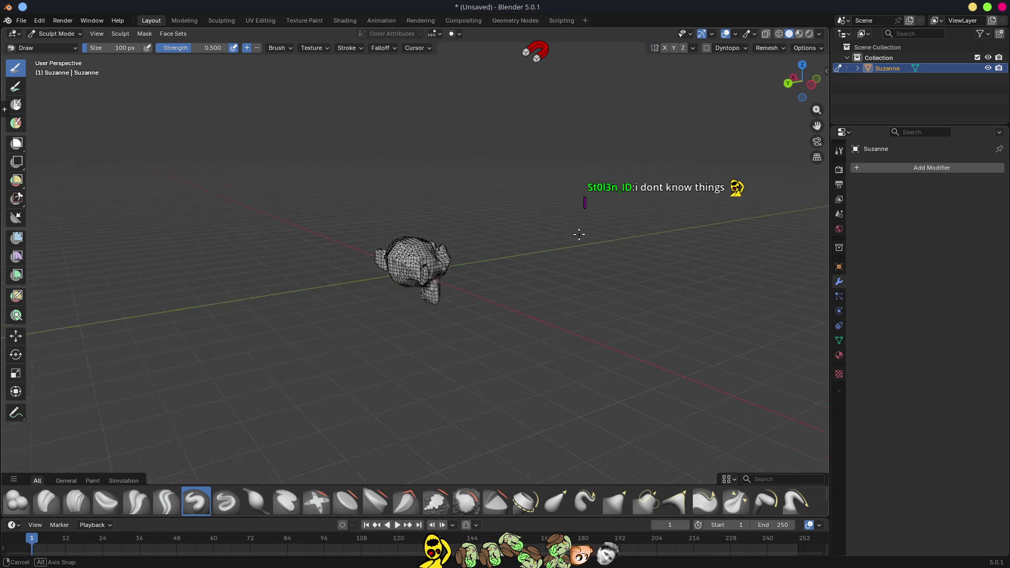
key(KP_Decimal)
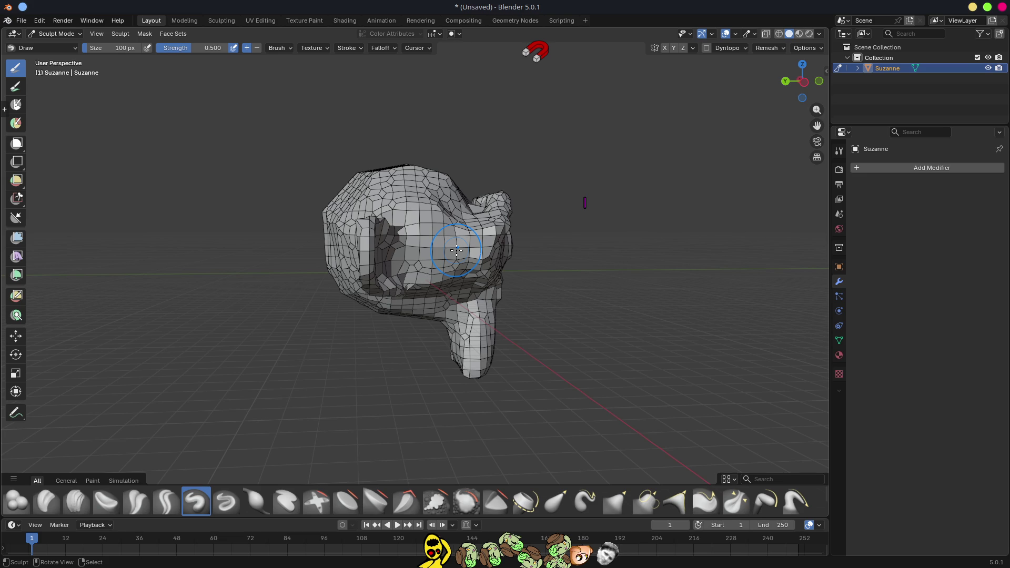
mouse_move(456, 251)
mouse_down()
mouse_move(547, 254)
mouse_move(493, 245)
mouse_up()
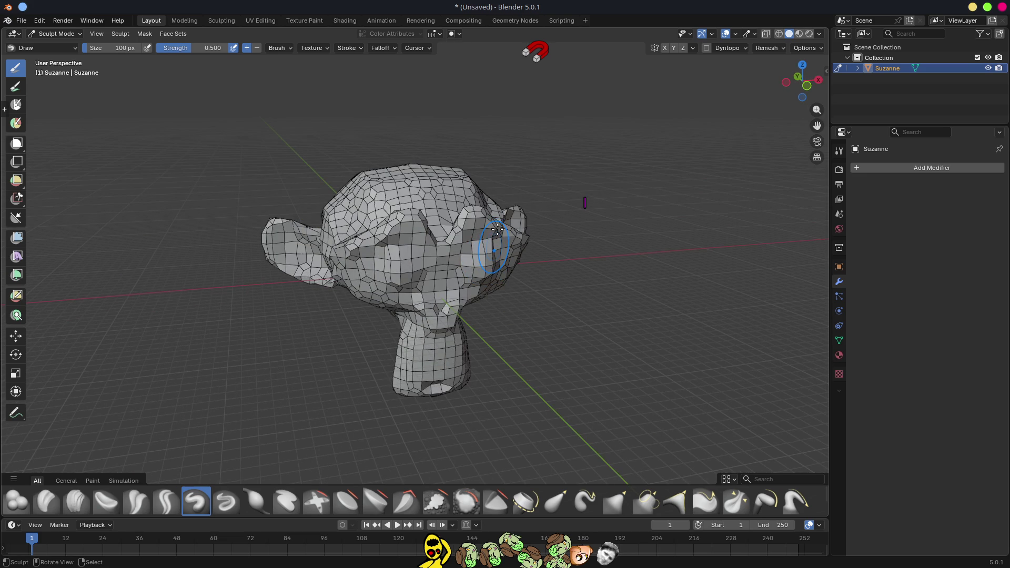
click(1002, 7)
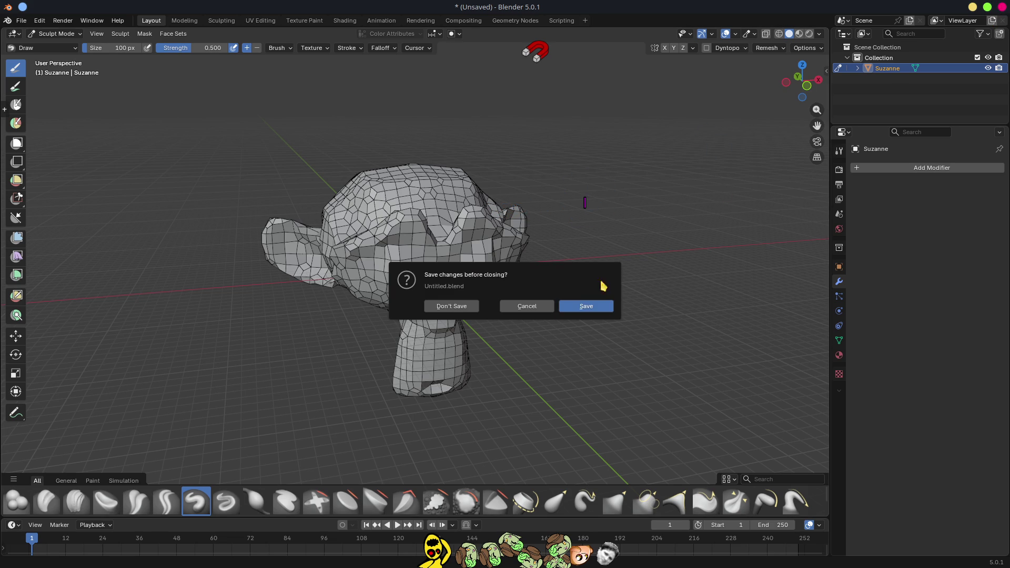
click(453, 311)
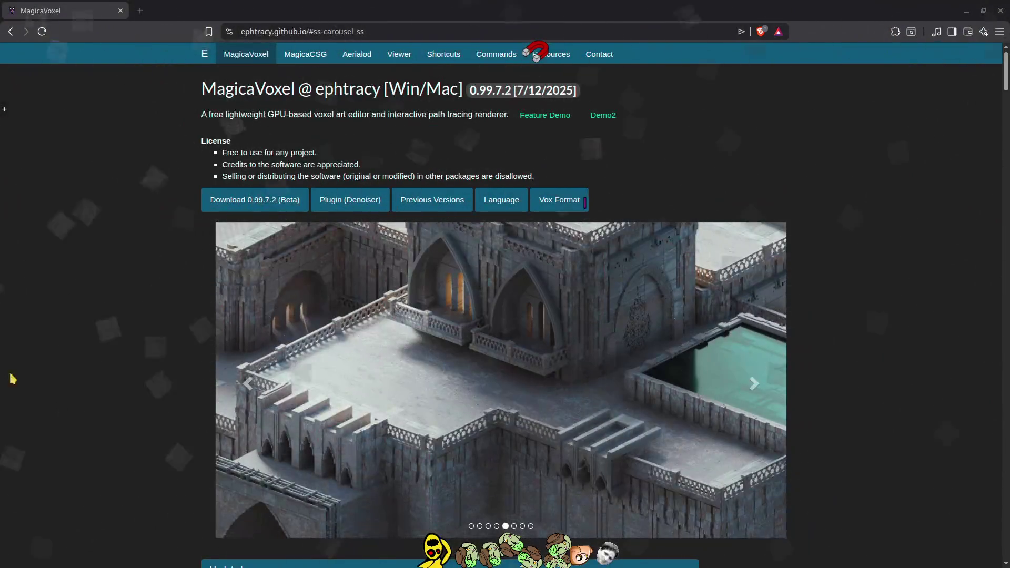
Advance the MagicaVoxel showcase carousel two slides to the cathedral-at-sunset render
click(754, 384)
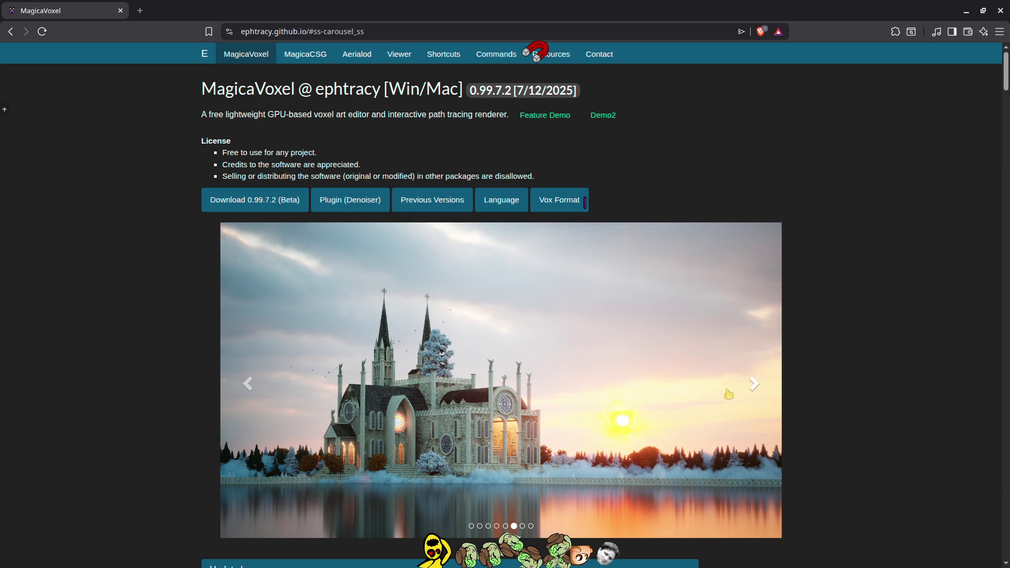
click(754, 384)
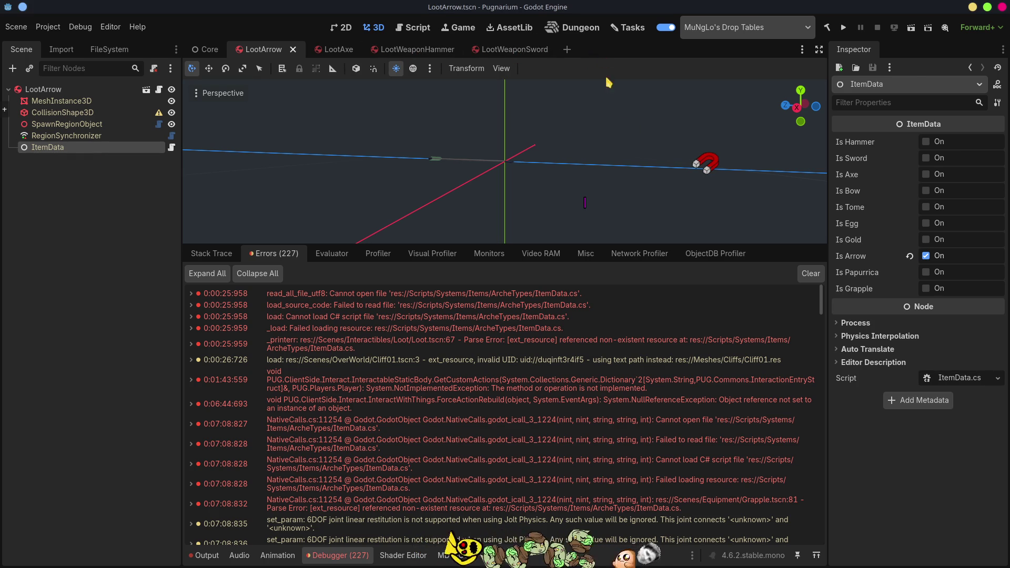
Close the LootWeaponSword, LootWeaponHammer, LootAxe and LootArrow tabs, then run Pugnarium
click(558, 49)
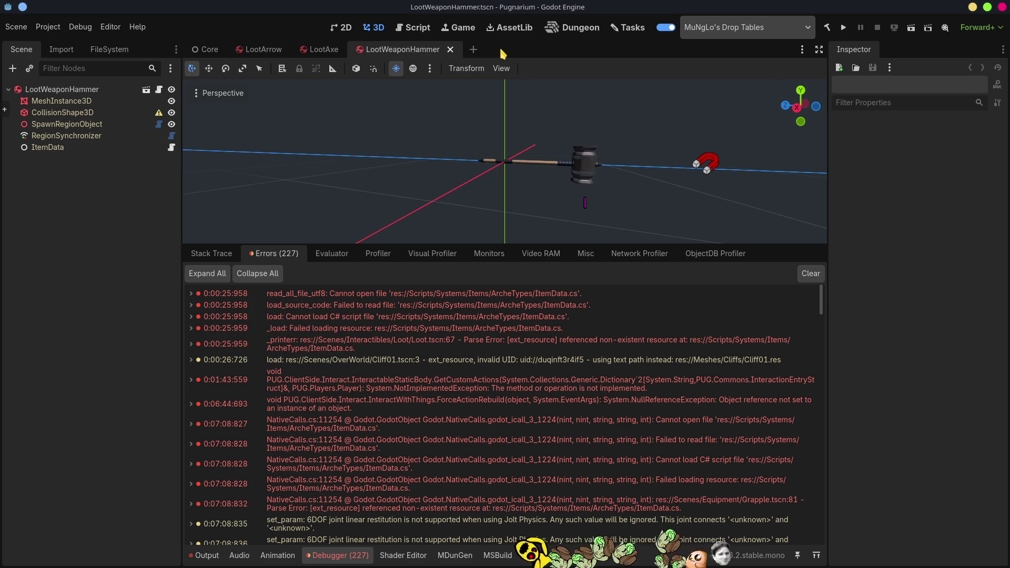
middle_click(379, 56)
middle_click(329, 50)
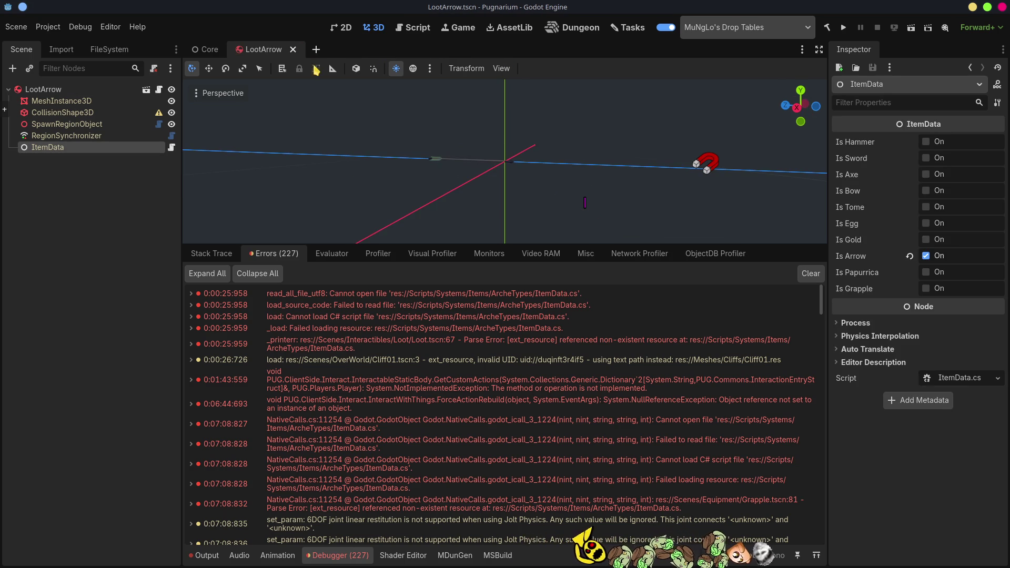
middle_click(265, 52)
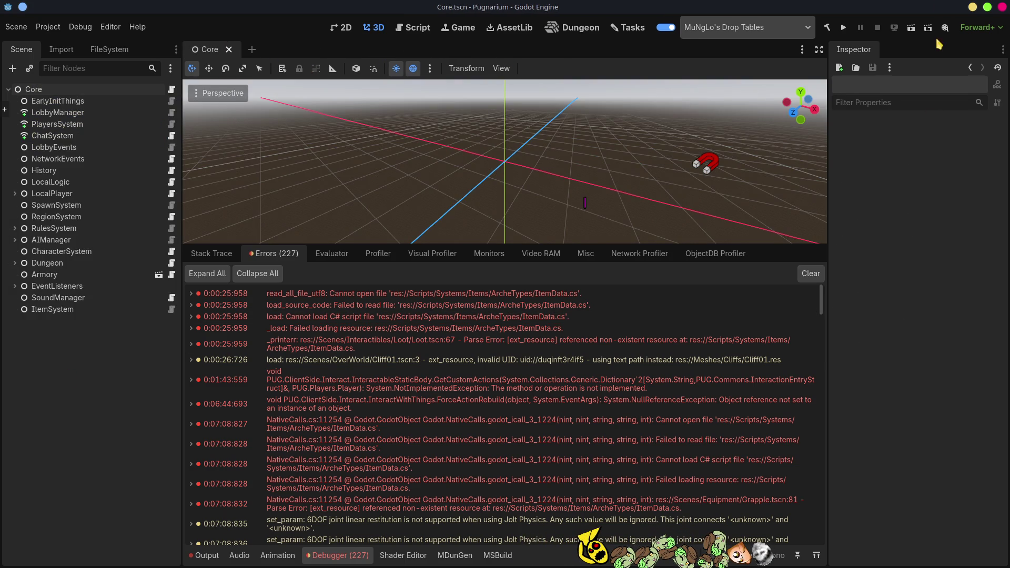
click(844, 28)
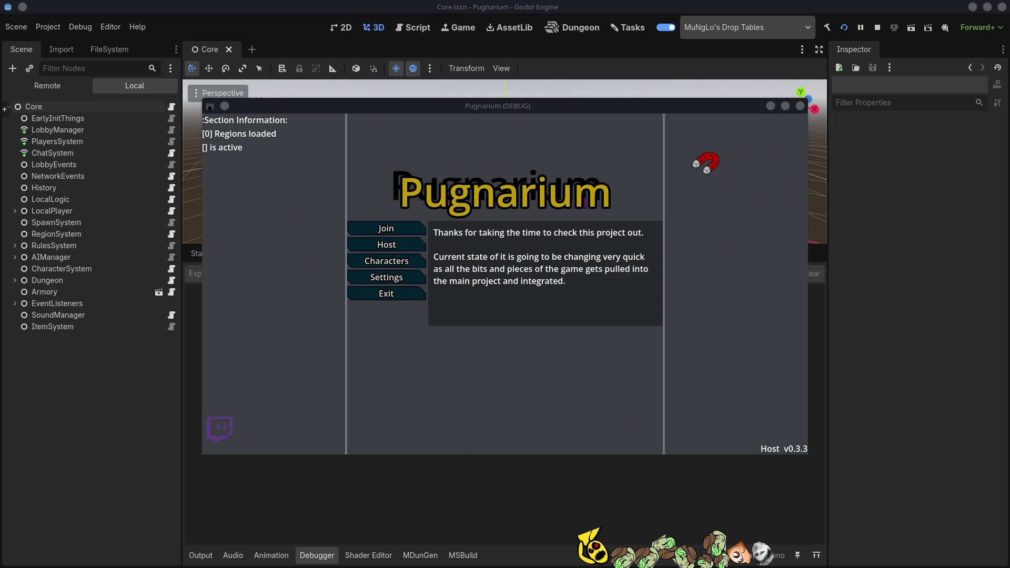
Host a game, enter with the existing character, and walk toward the forest and house
click(386, 246)
click(451, 227)
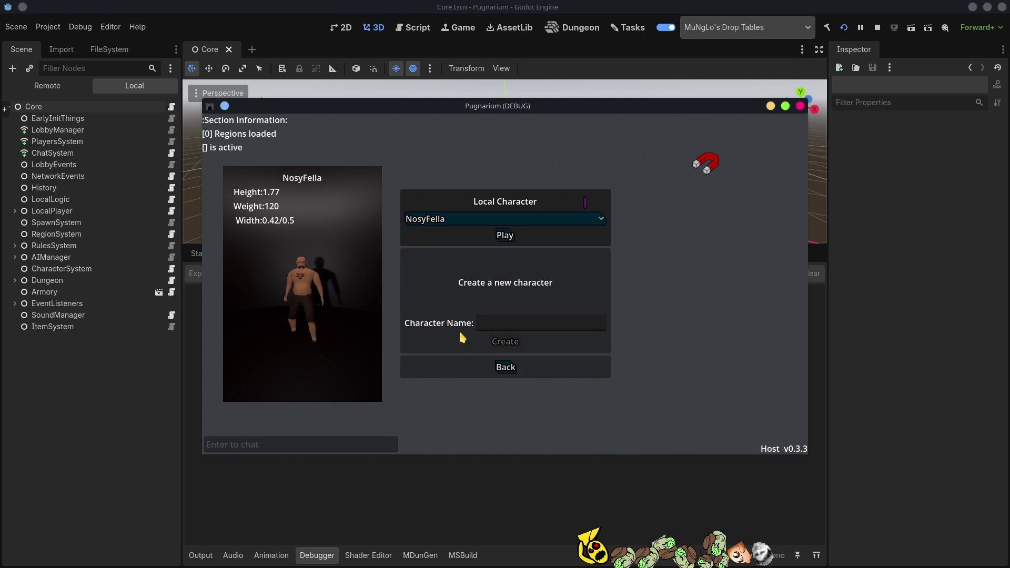
click(504, 234)
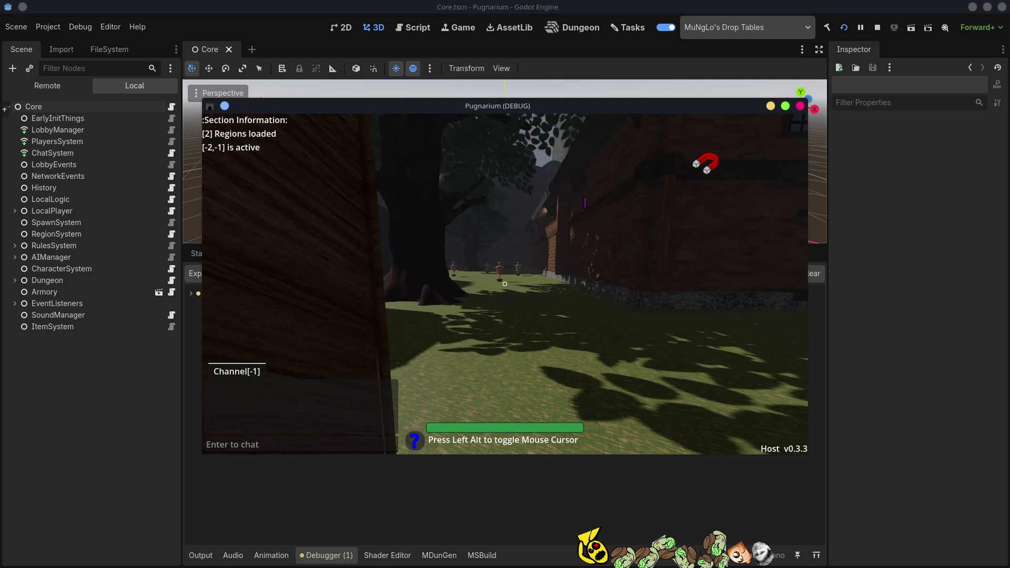
key(w)
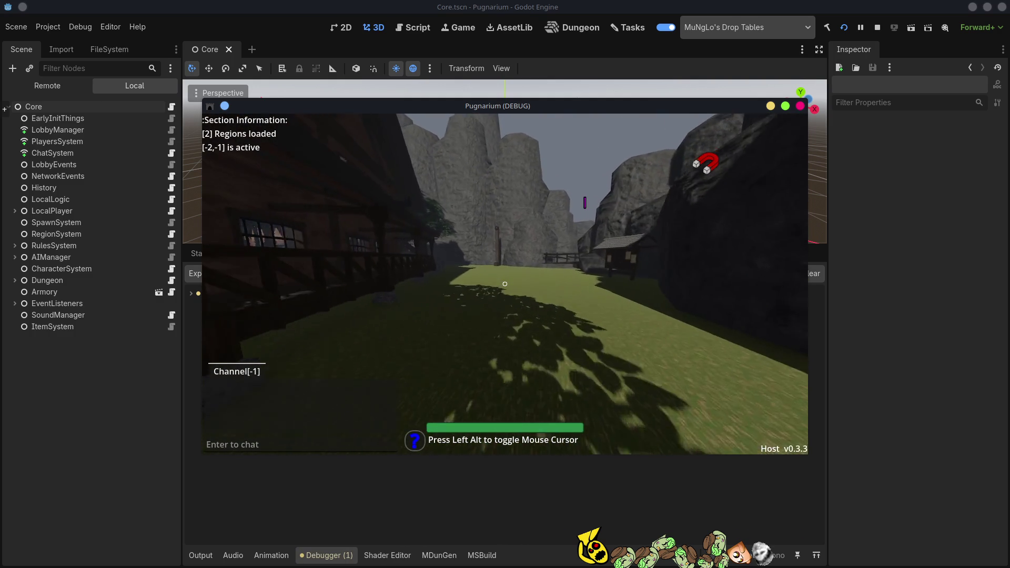
key(w)
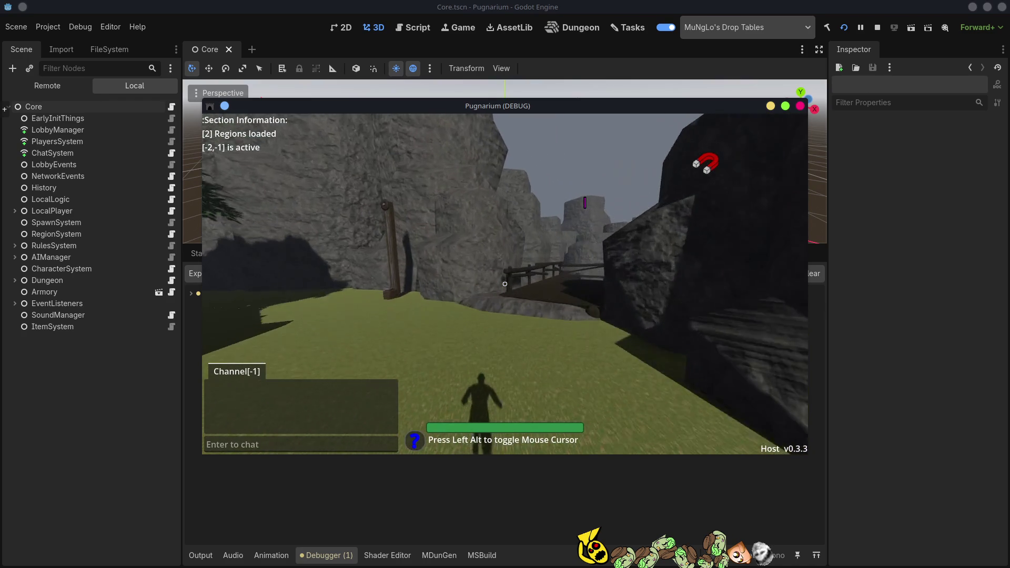
key(a)
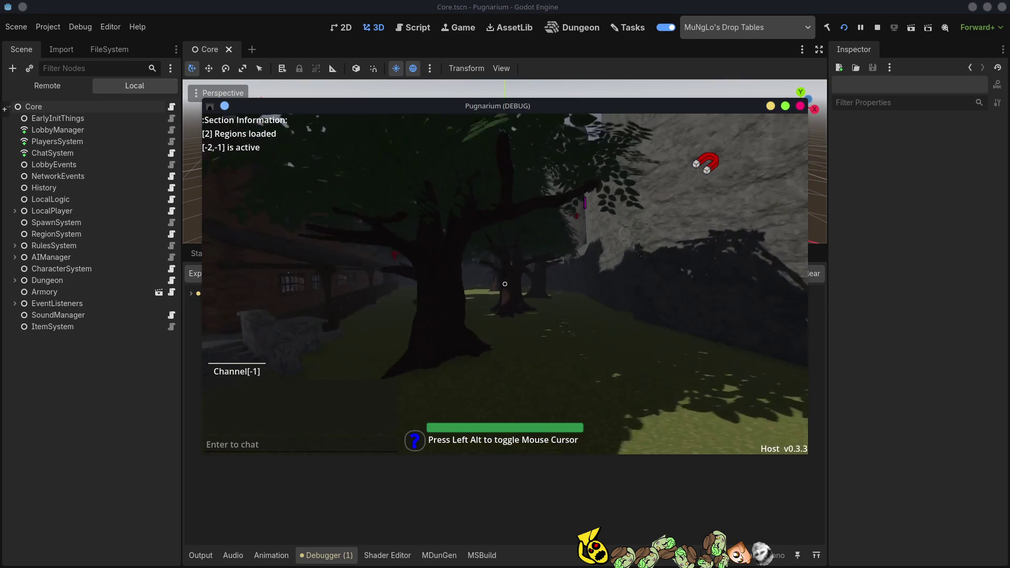
key(a)
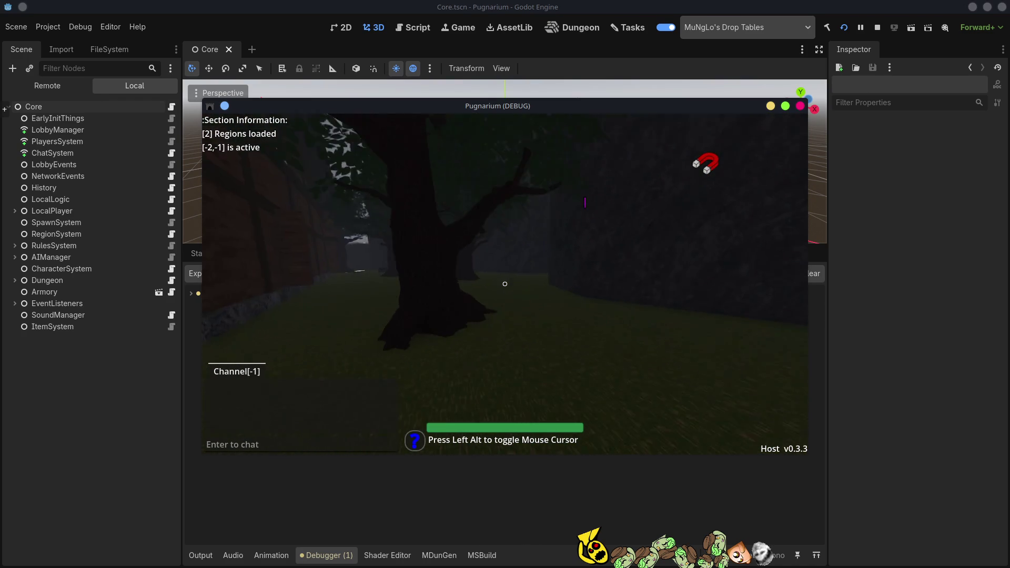
Walk past the brick house and training dummies into the tavern, up to the bar
key(w)
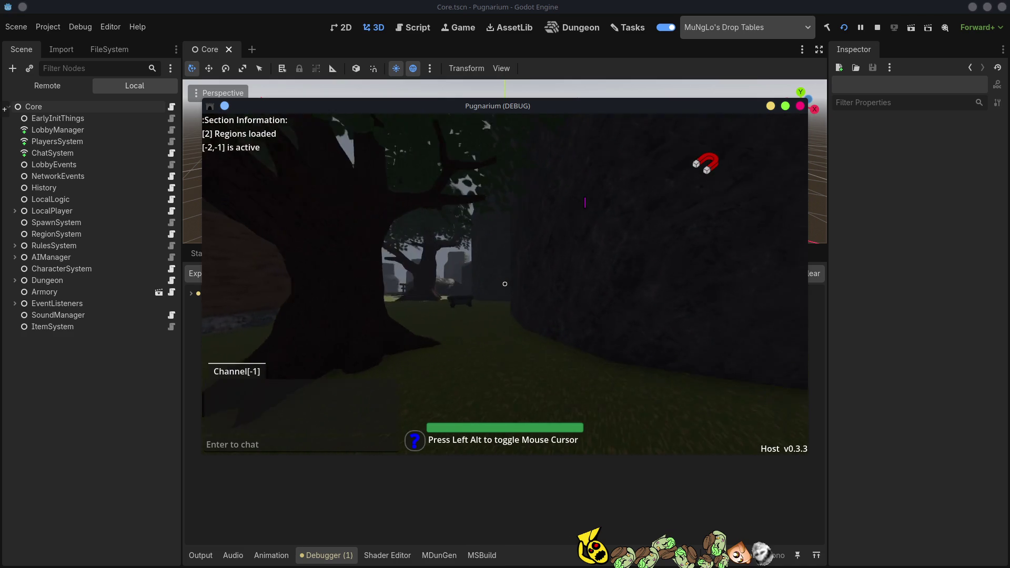
key(w)
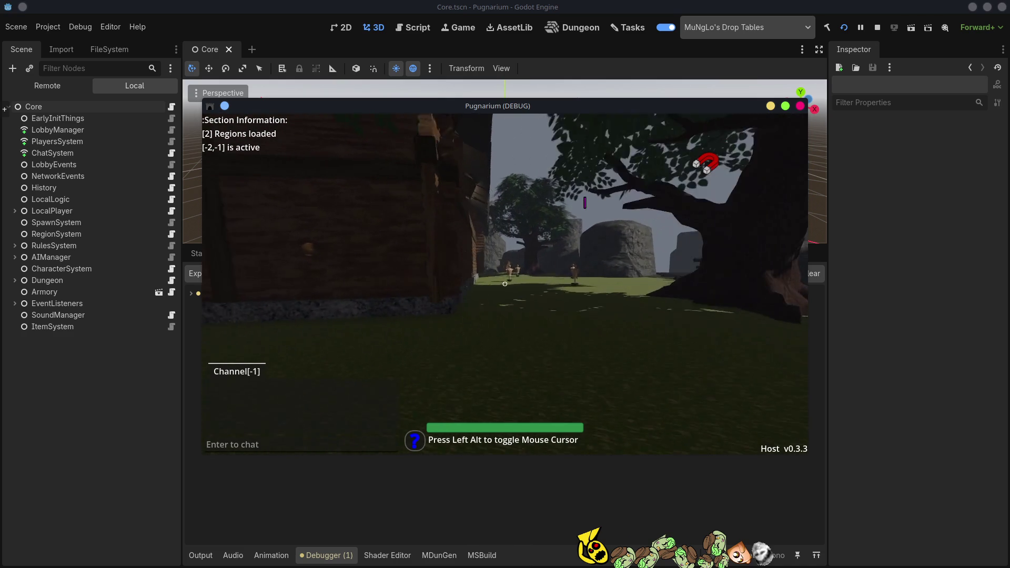
key(w)
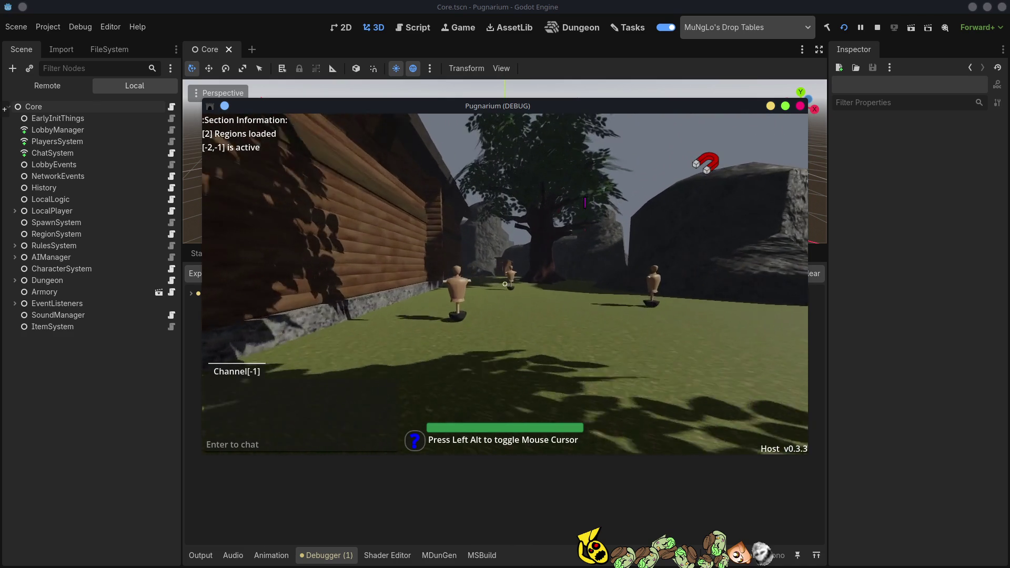
key(w)
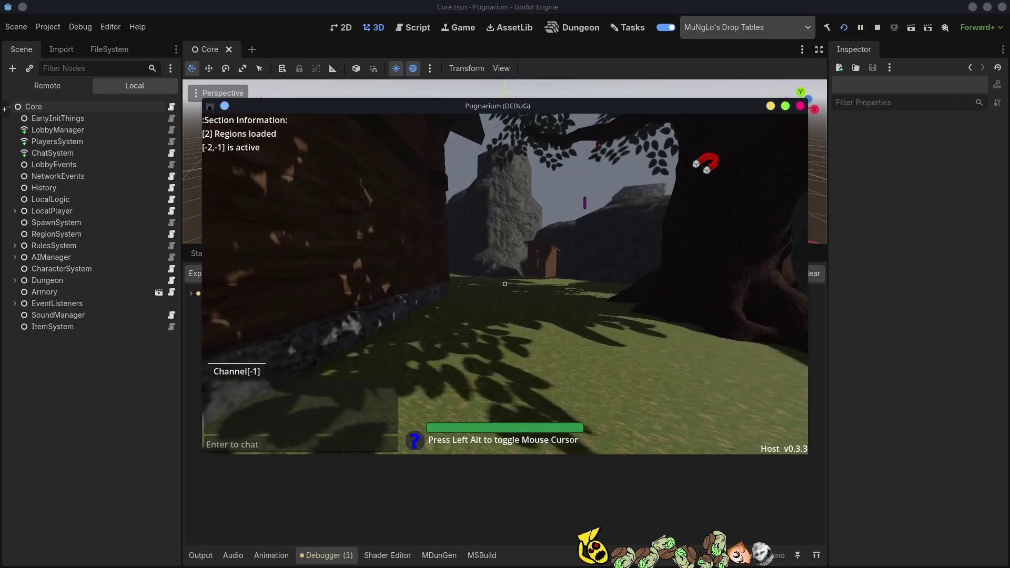
key(w)
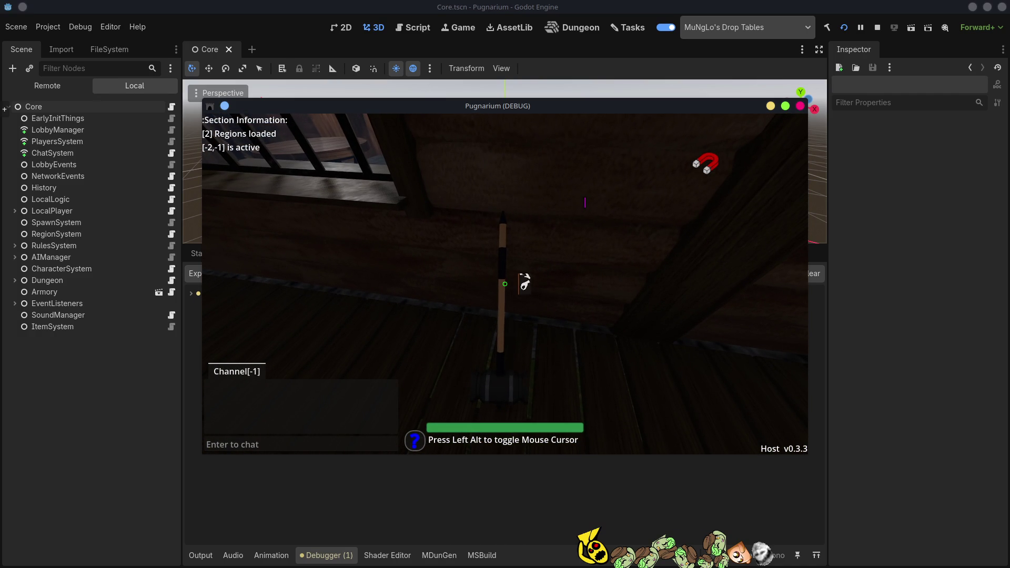
key(w)
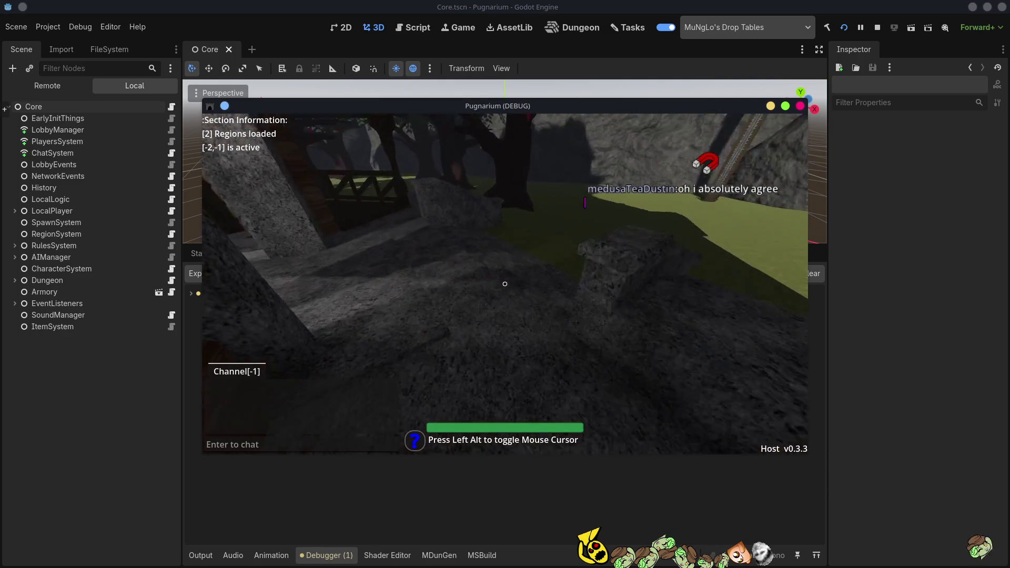
key(w)
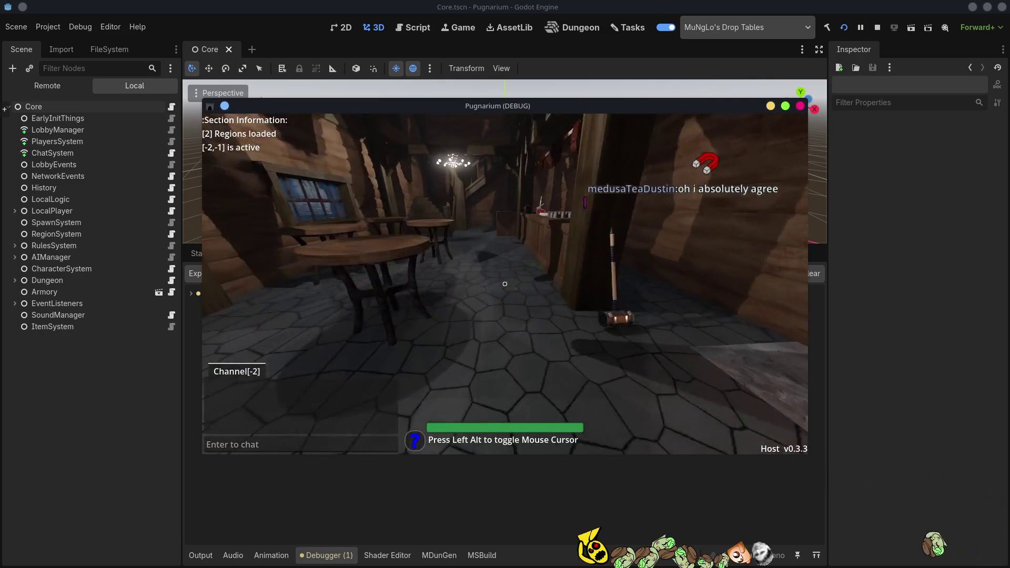
key(w)
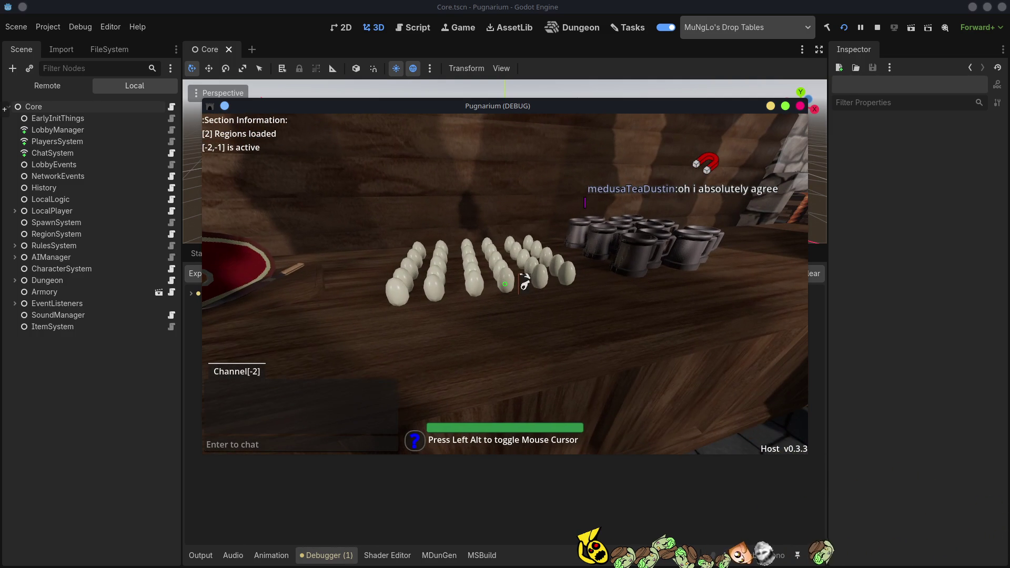
Walk the player out of the tavern, past the rock pile and tree, to the lit house doorway
mouse_move(505, 284)
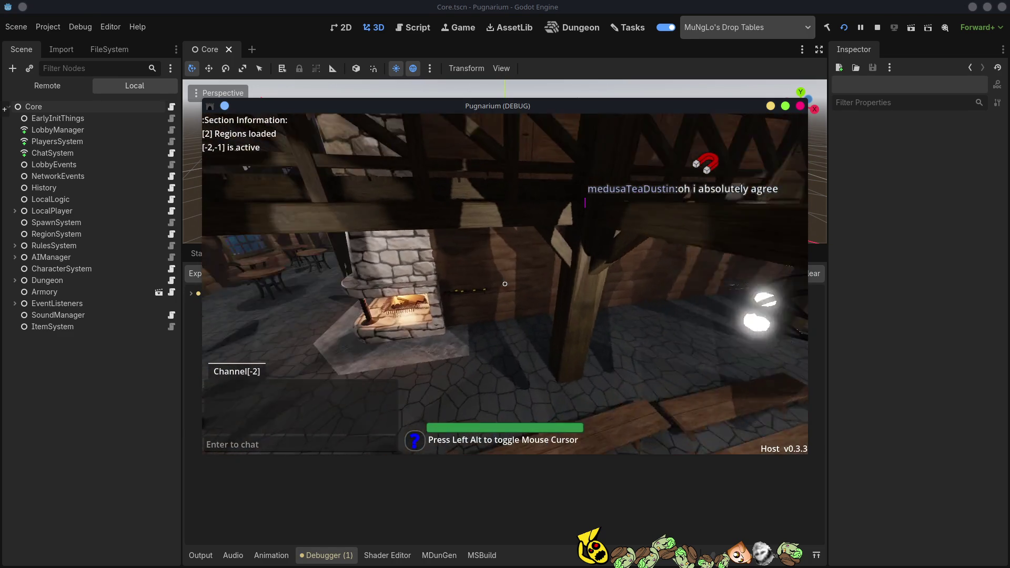
key(w)
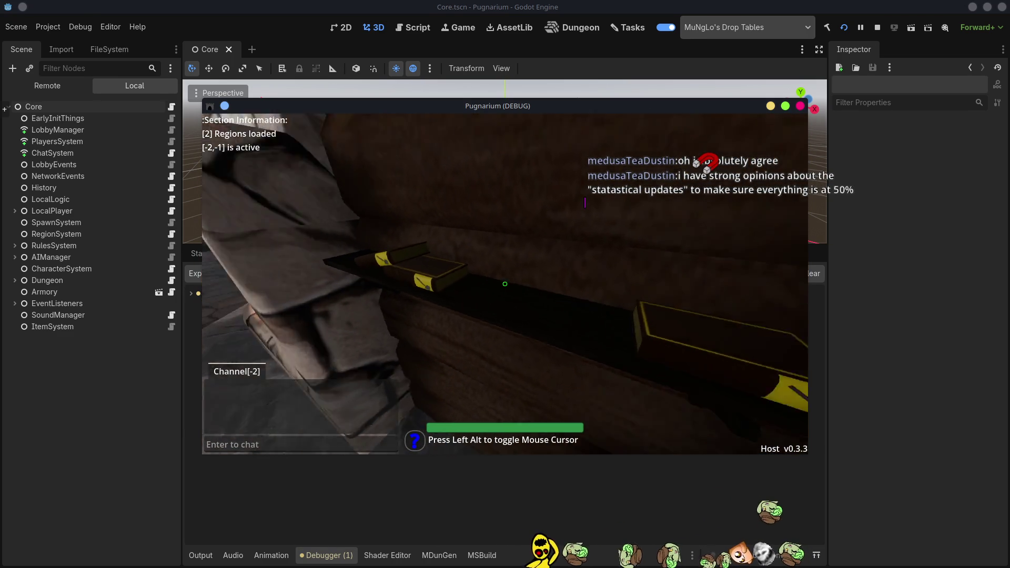
key(w)
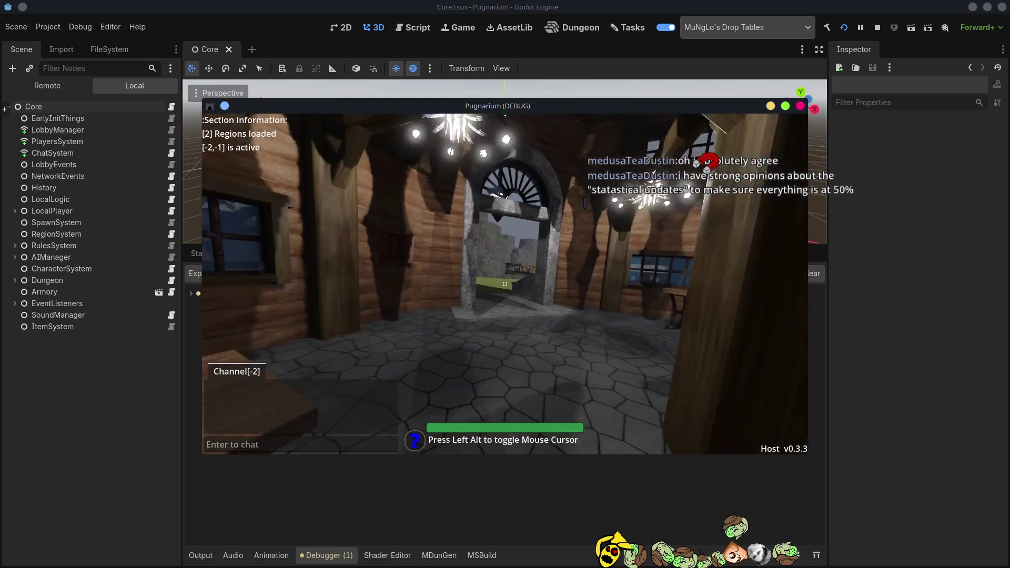
key(w)
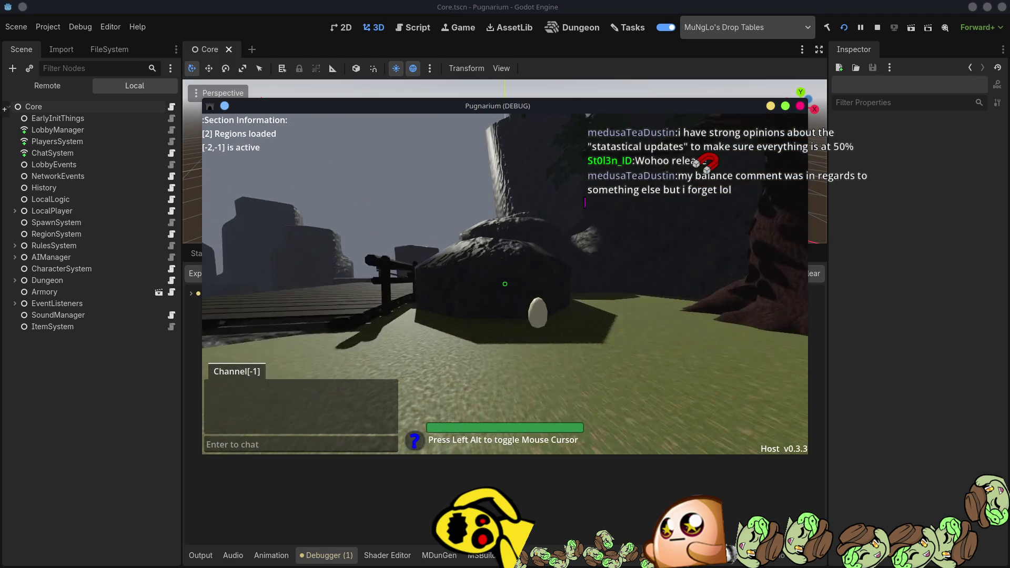
key(w)
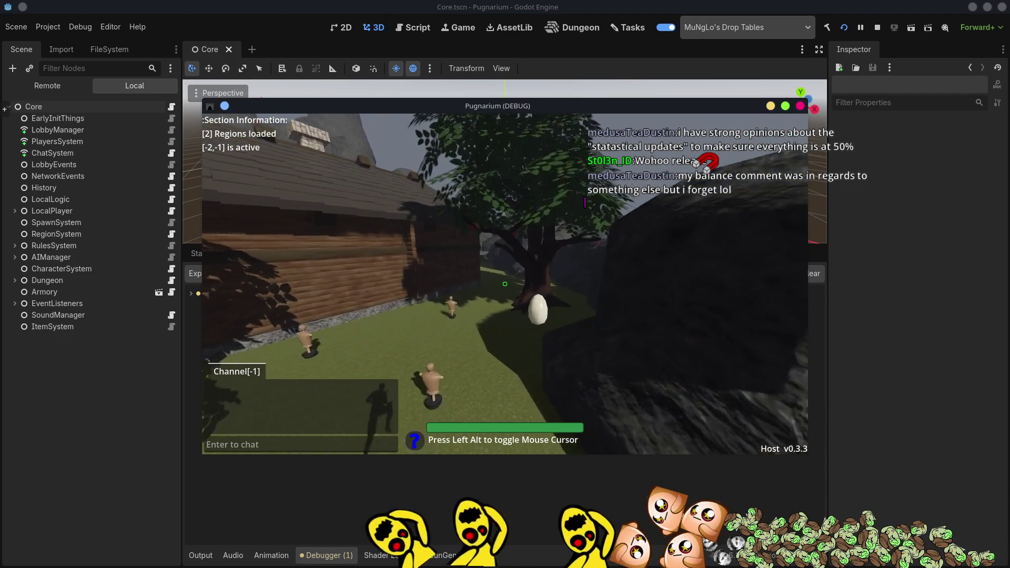
key(w)
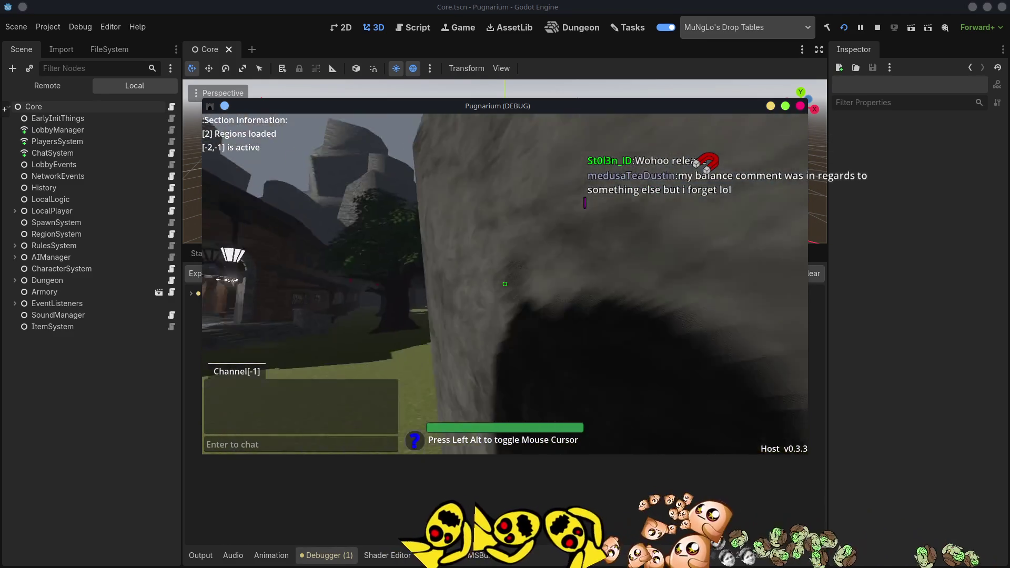
key(w)
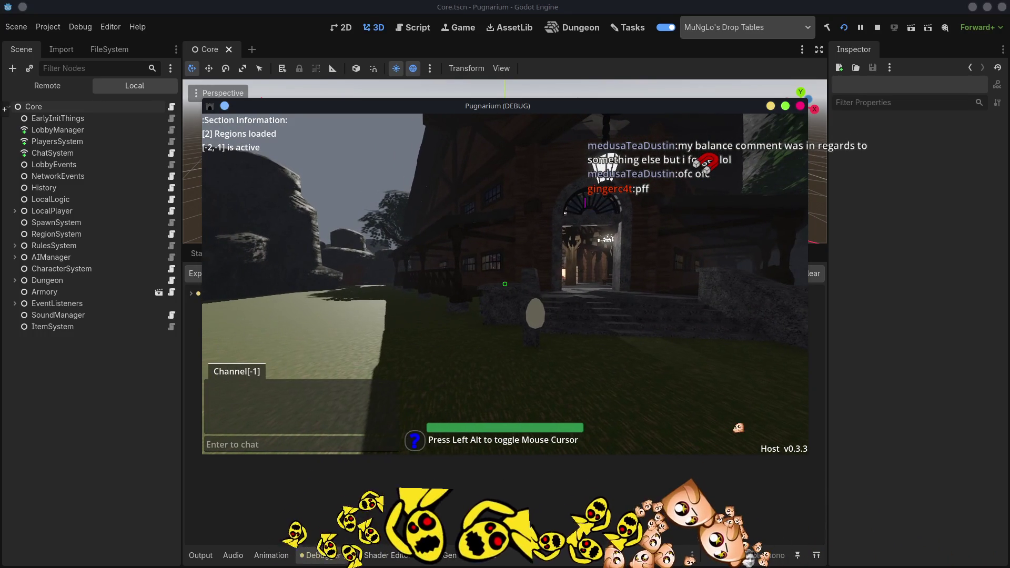
Walk the player through the house and back out to the dark round table by the tree
key(w)
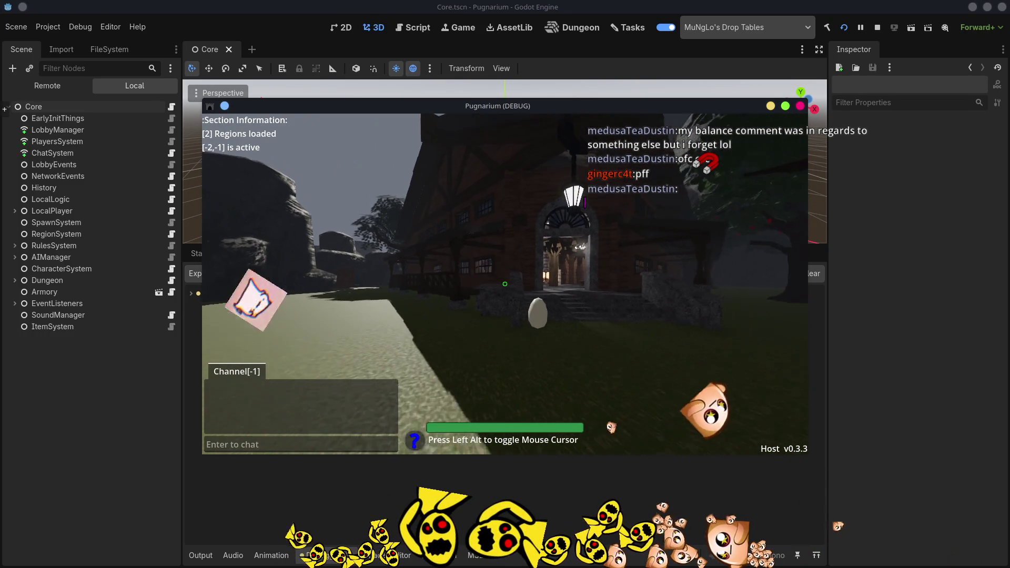
key(w)
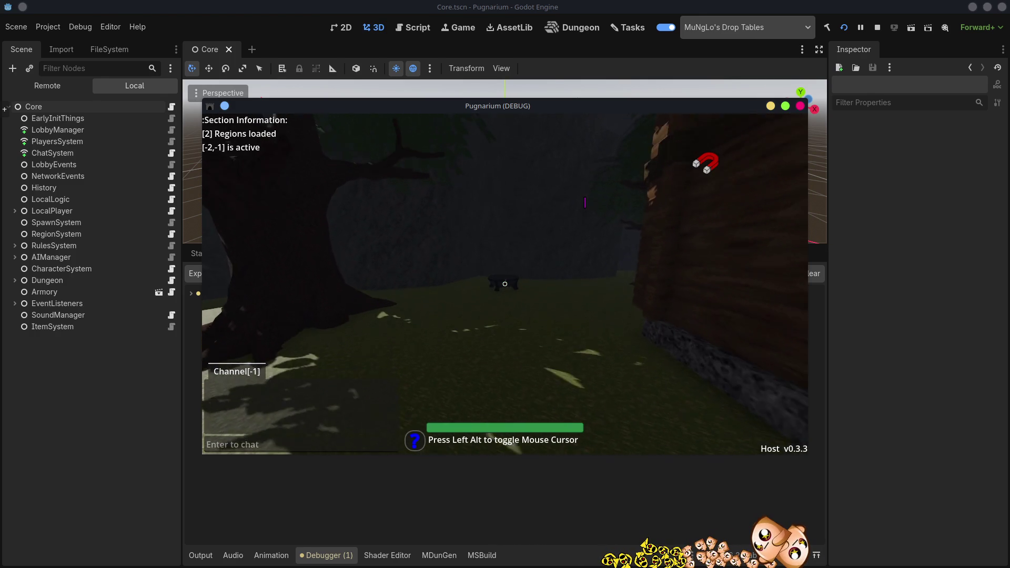
key(w)
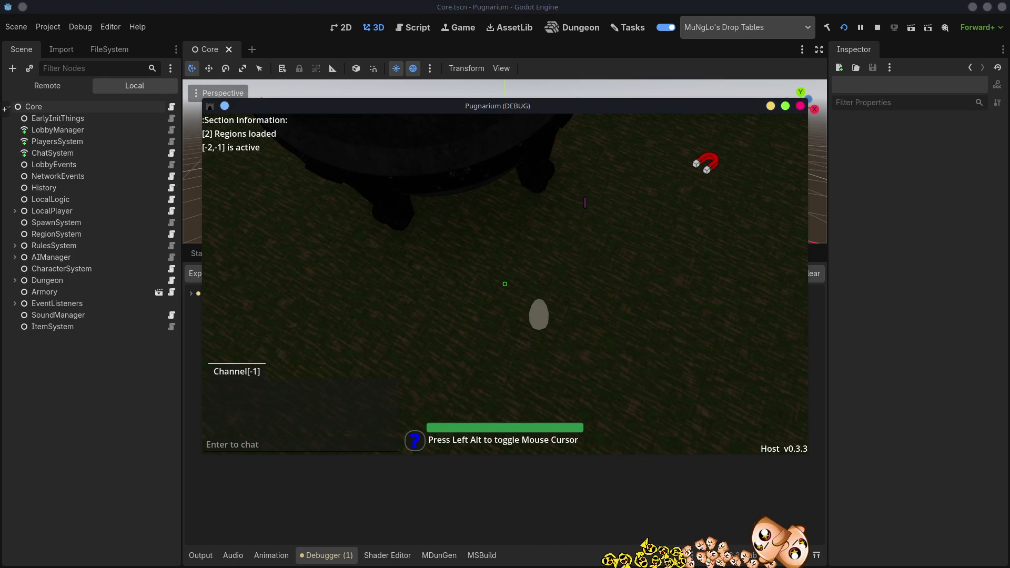
key(s)
key(w)
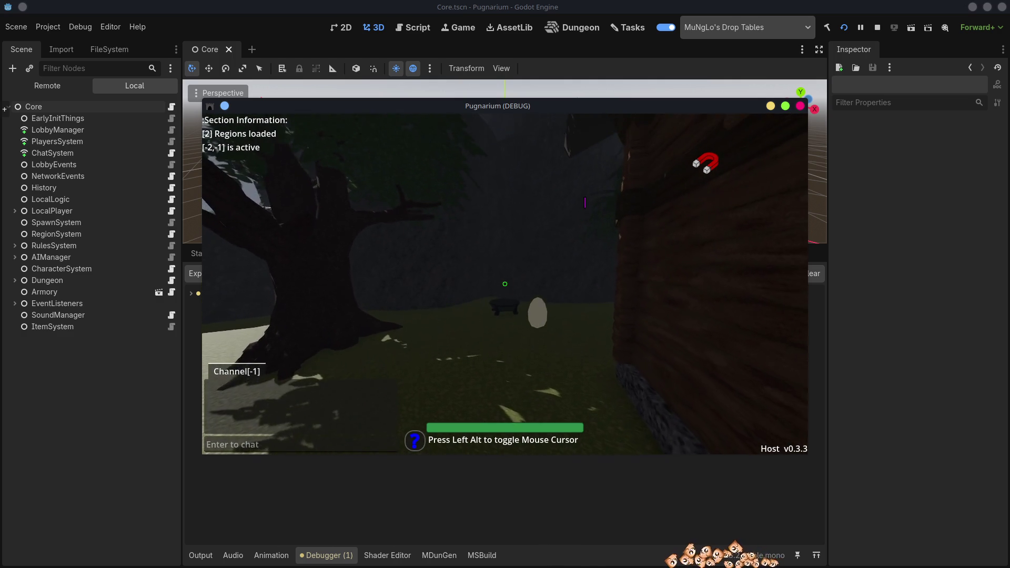
key(w)
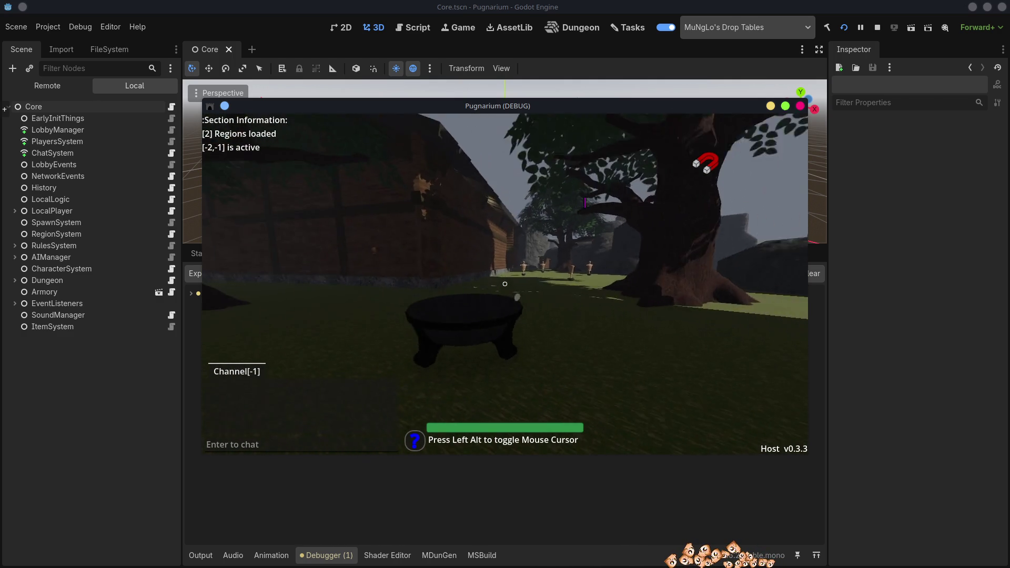
Interact with the loot on the table to trigger the errors, then free the mouse and move the game window aside
click(505, 284)
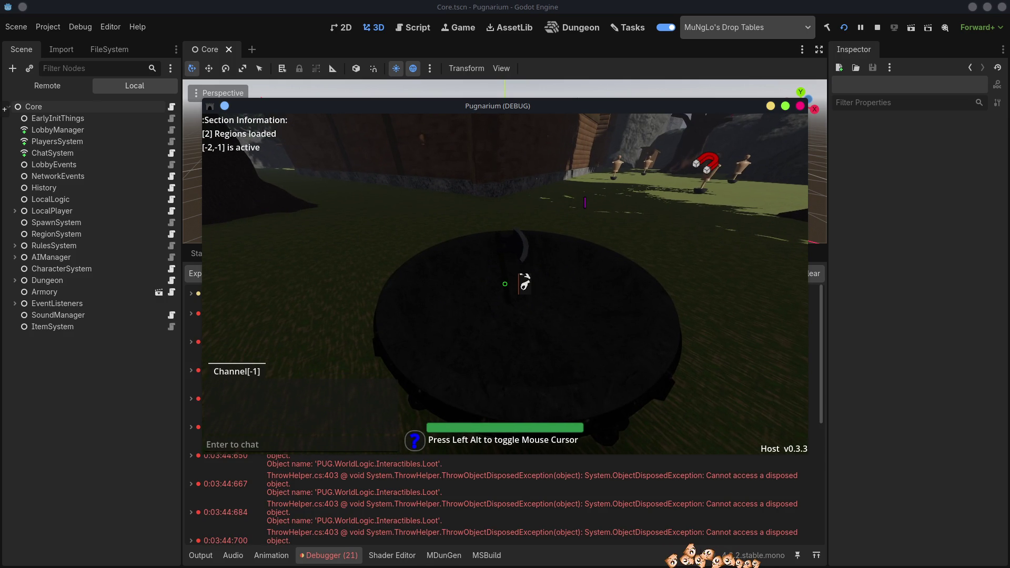
key(s)
key(s)
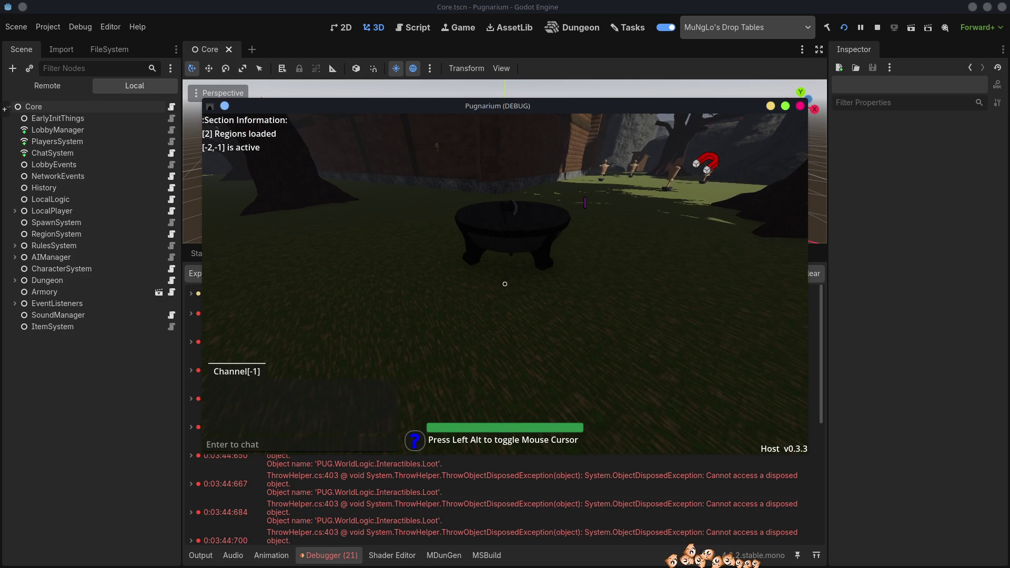
key(w)
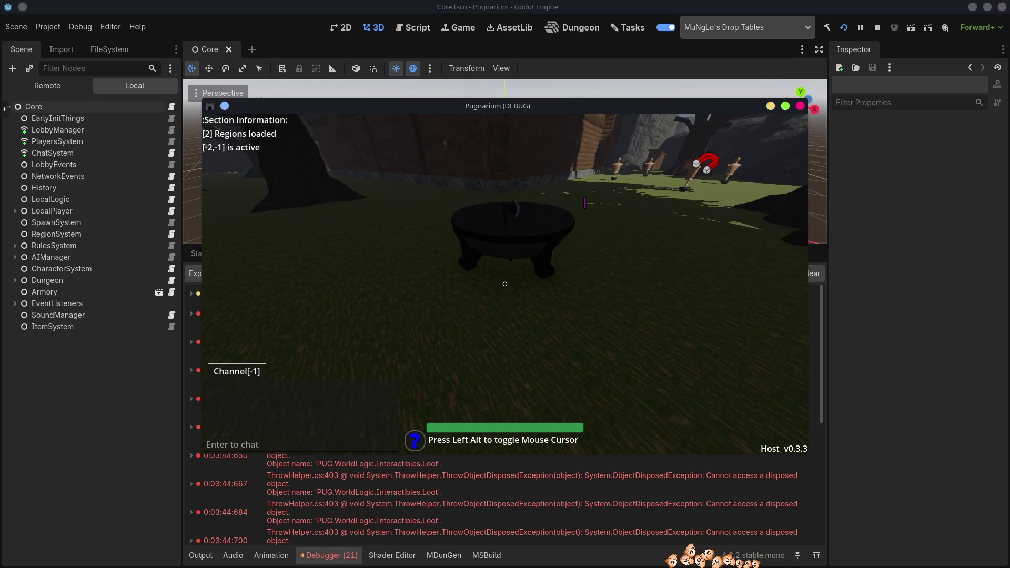
key(alt)
mouse_move(494, 109)
mouse_down()
mouse_move(248, 23)
mouse_move(657, 120)
mouse_up()
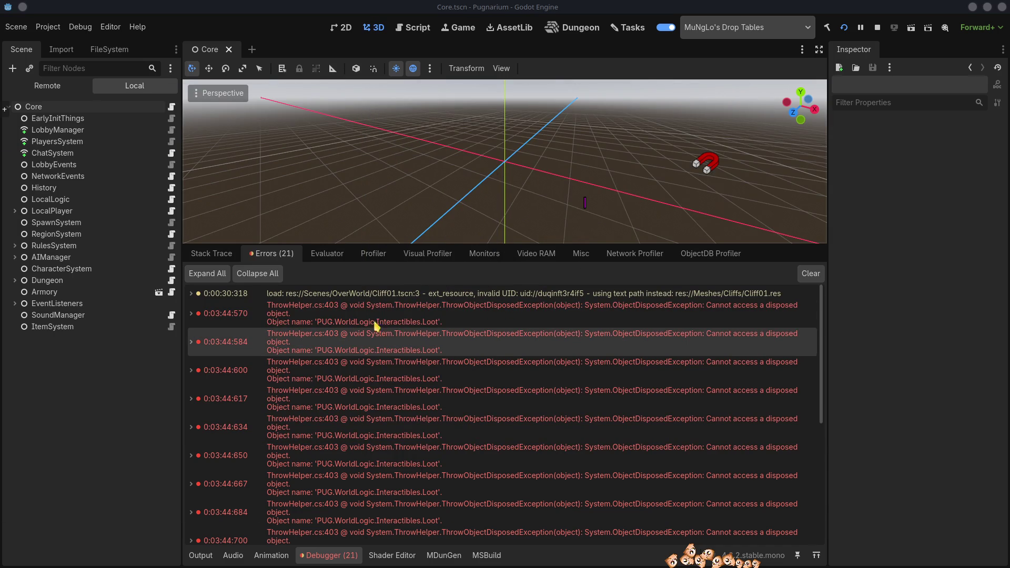
Expand the first disposed-object error to its InteractWithThings.cs:342 line and stop the game with F8
mouse_move(592, 312)
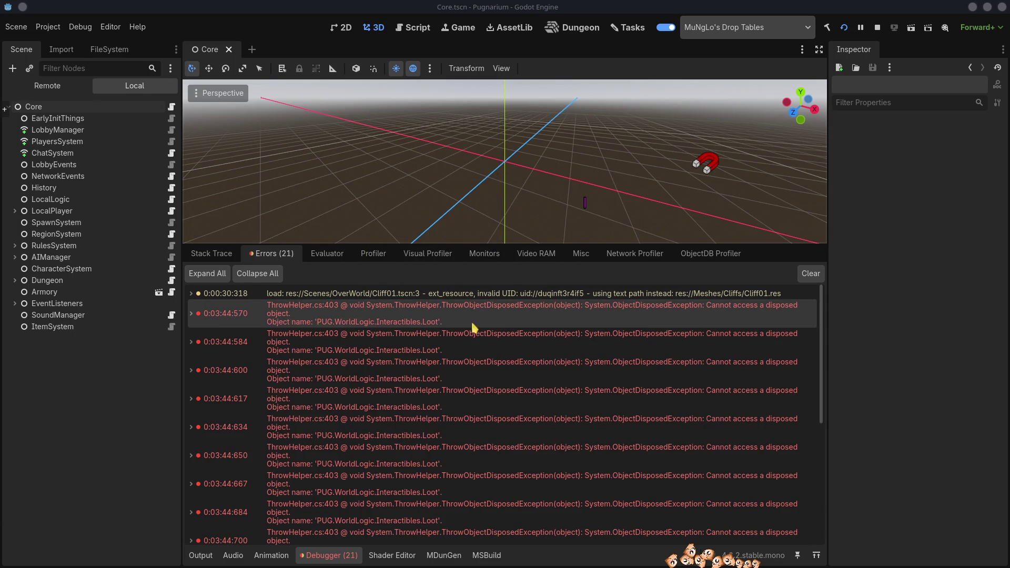
mouse_move(428, 318)
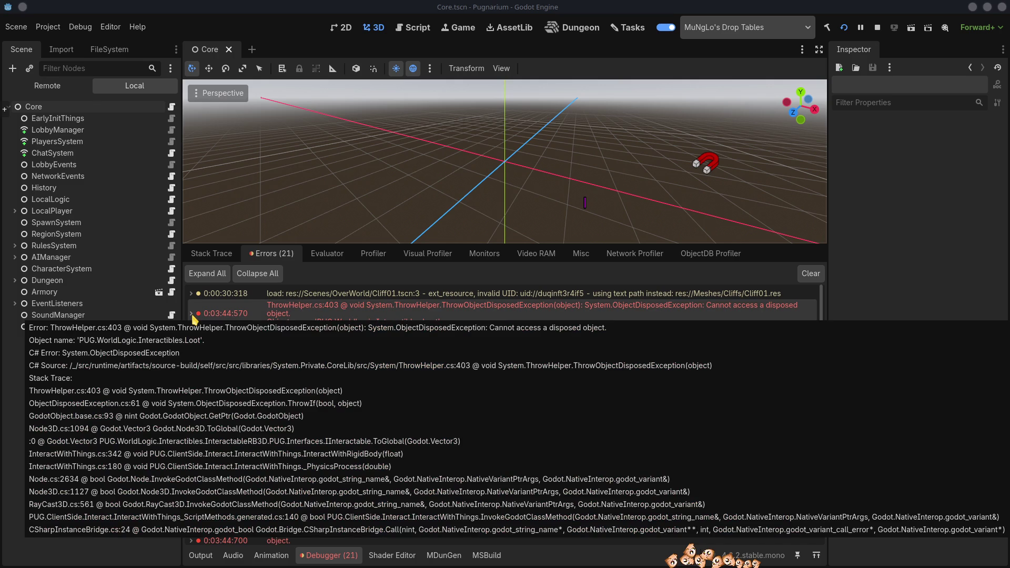
click(194, 320)
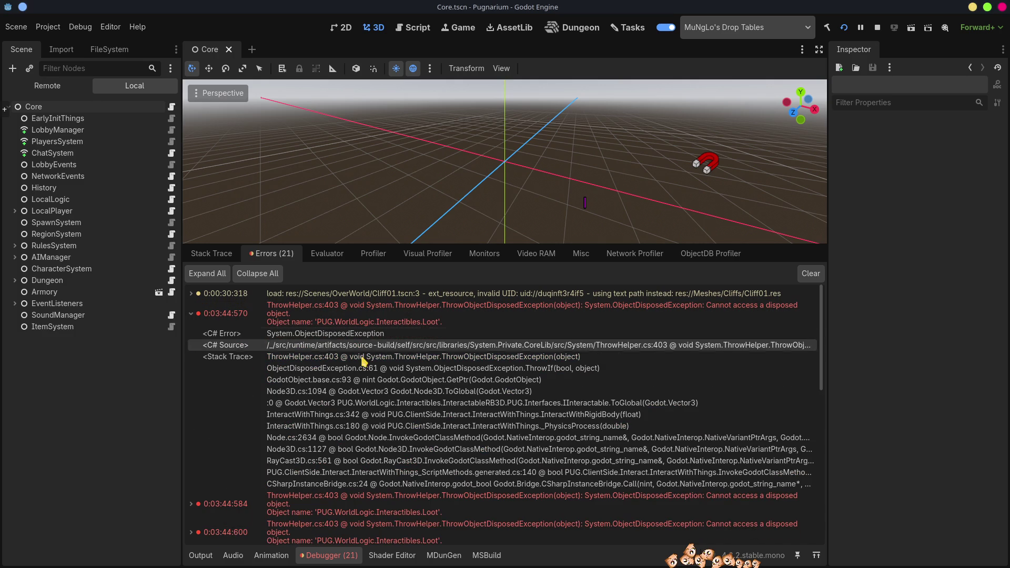
click(340, 415)
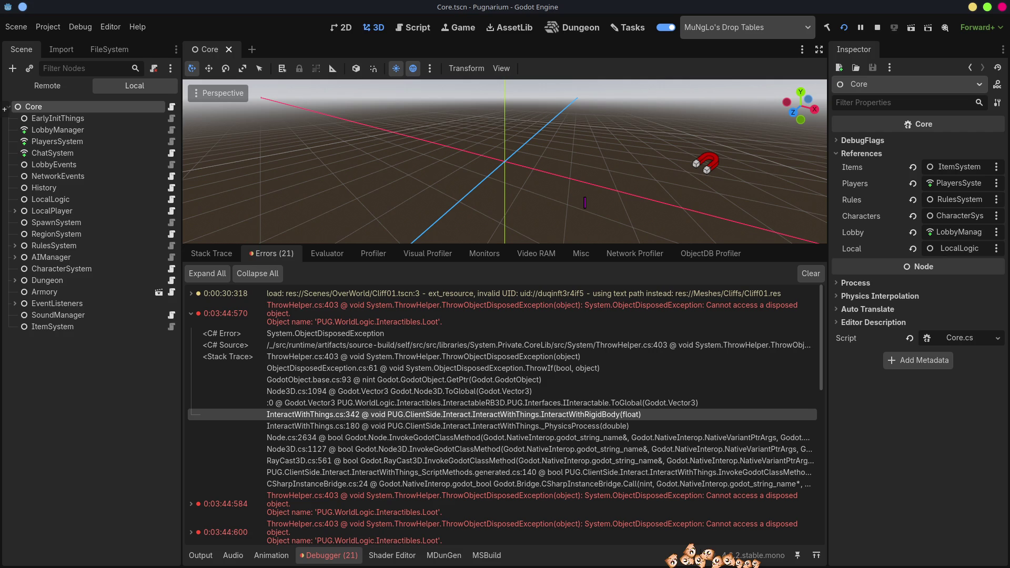
key(F8)
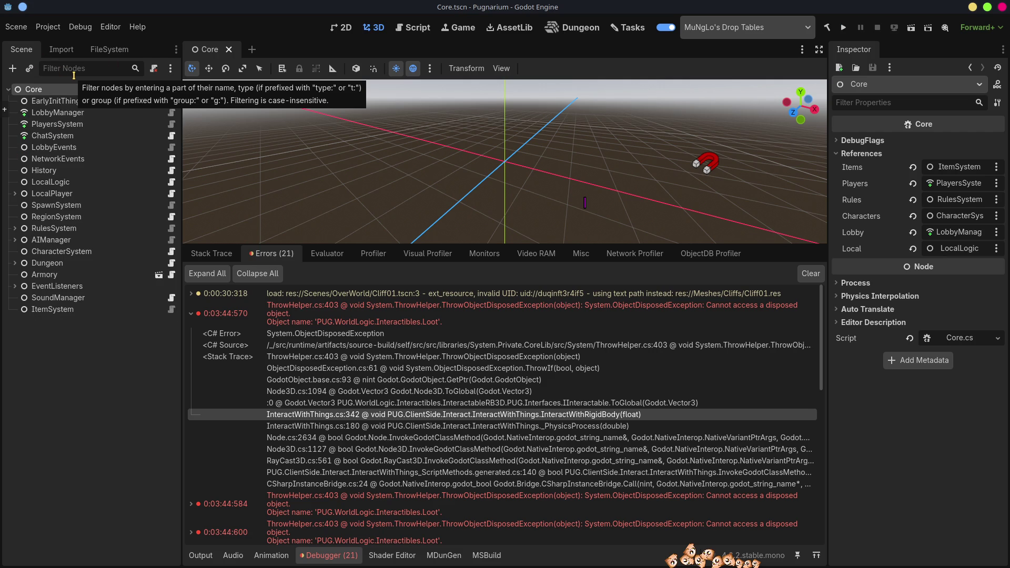
click(111, 49)
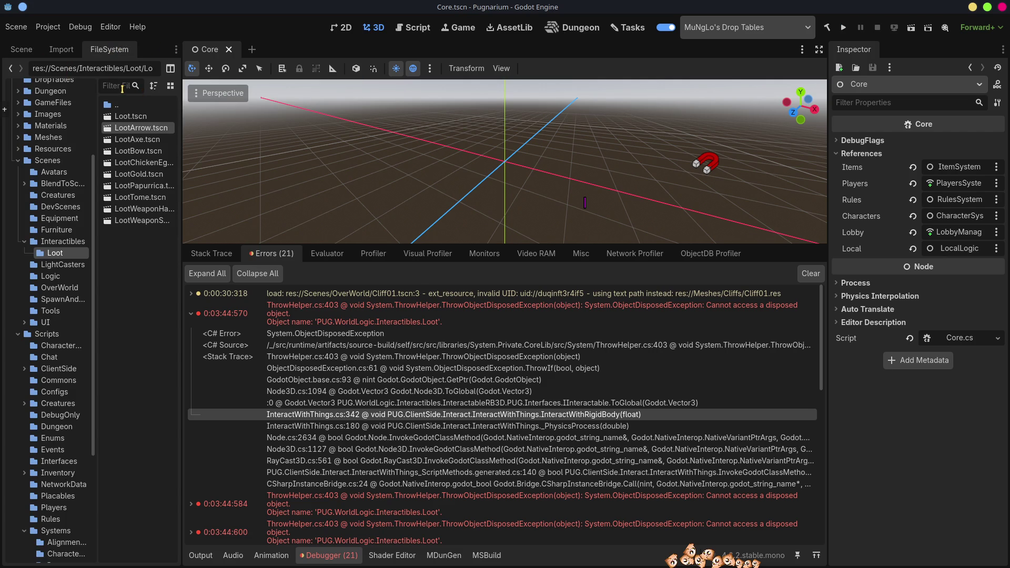
Filter the FileSystem dock by 'interac' and widen it to show full file names
text(interac)
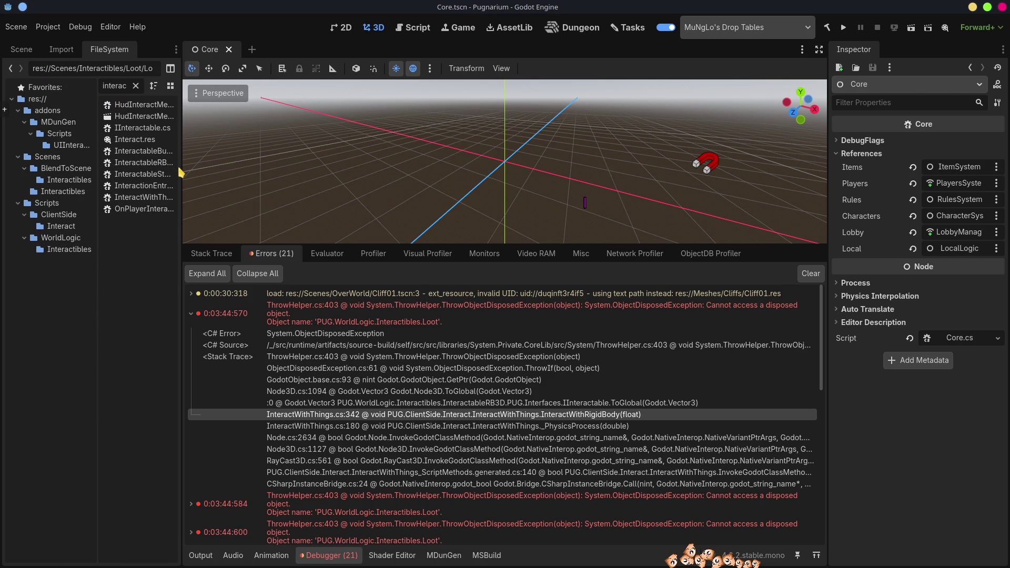
drag(182, 184, 260, 187)
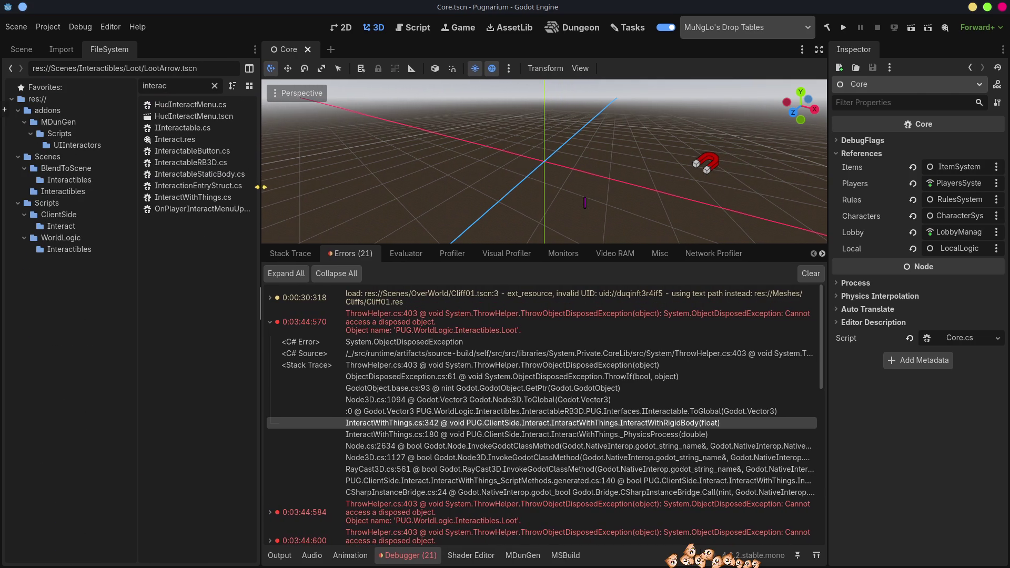
Open InteractWithThings.cs in VS Code from the :342 stack-trace row and scroll to line 342
double_click(198, 198)
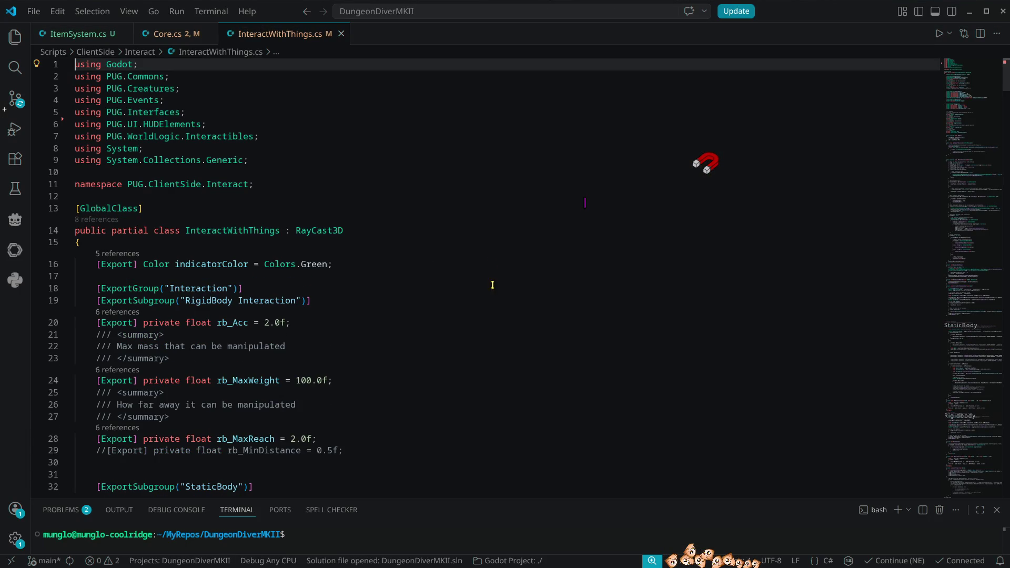
key(alt+Tab)
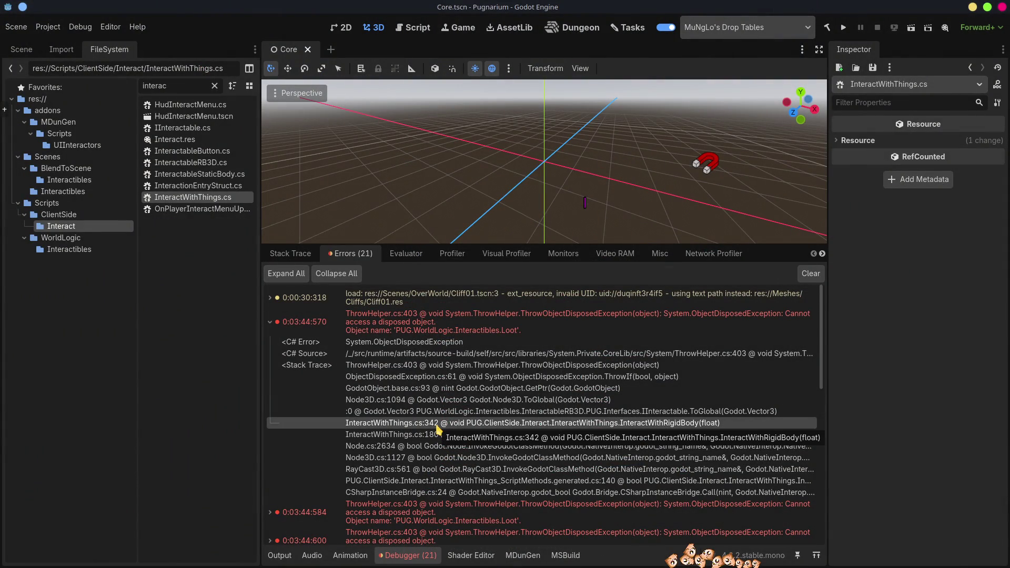
double_click(437, 423)
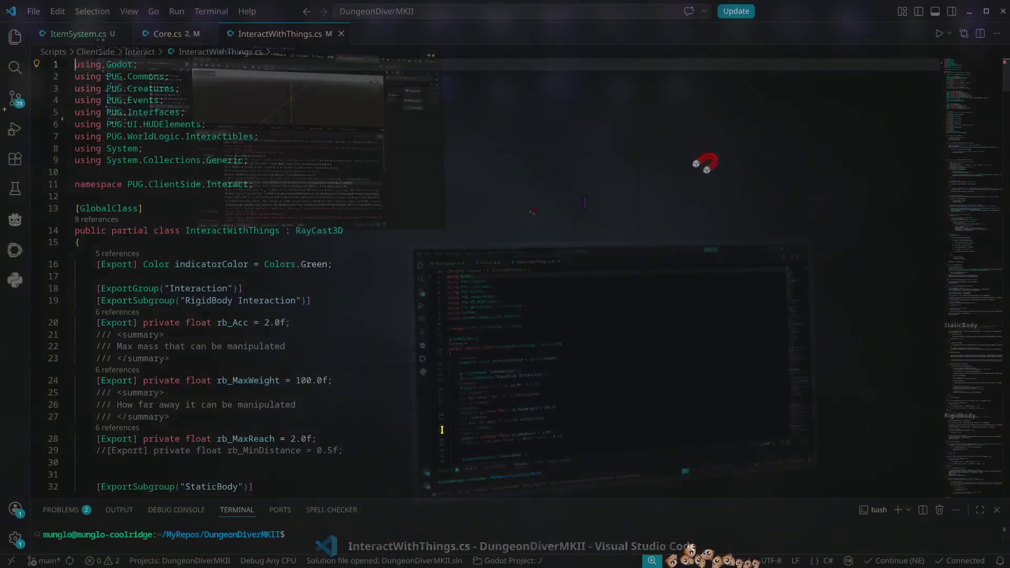
drag(994, 76, 985, 389)
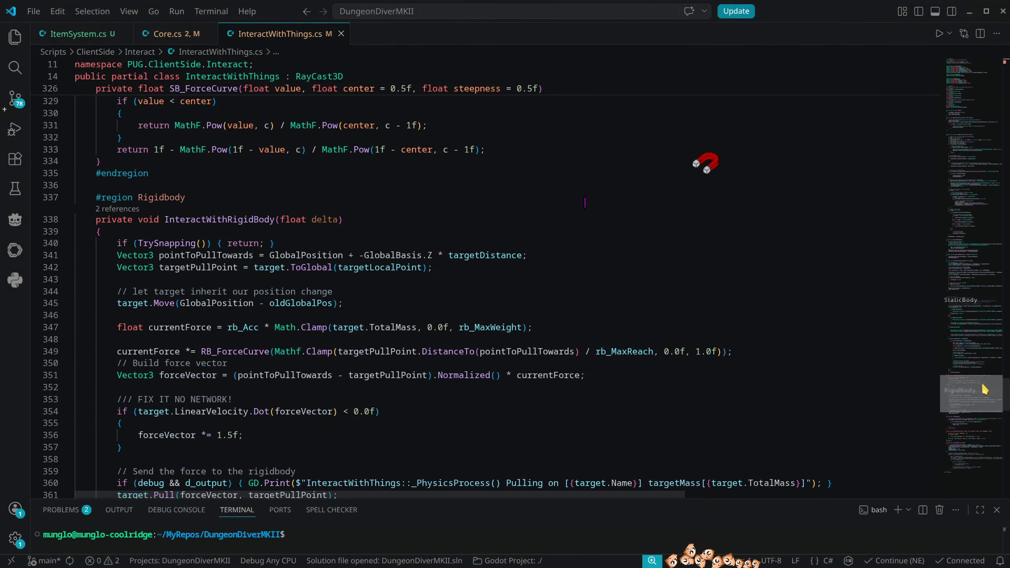
click(200, 268)
double_click(219, 221)
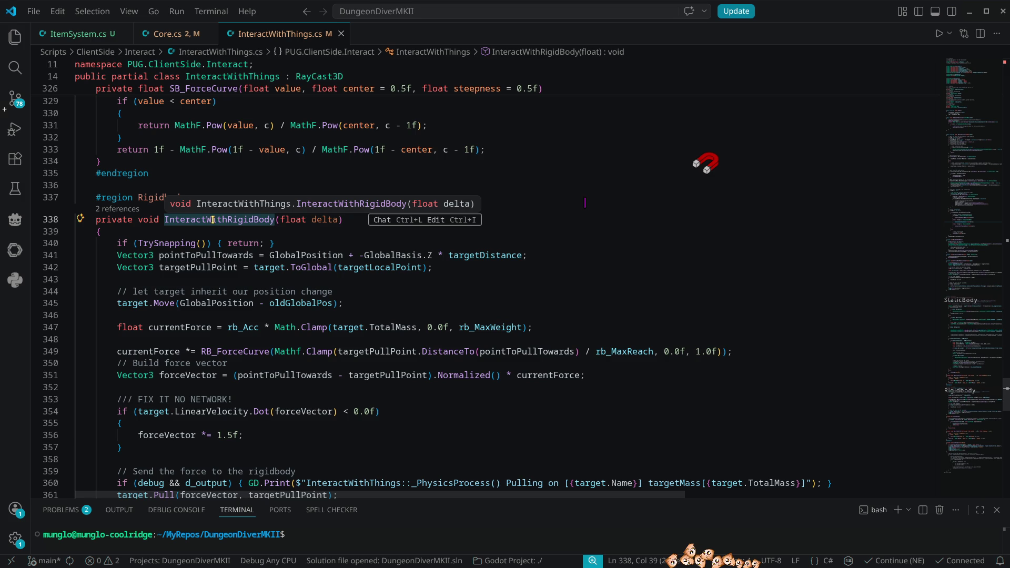
scroll(318, 352, up, 5)
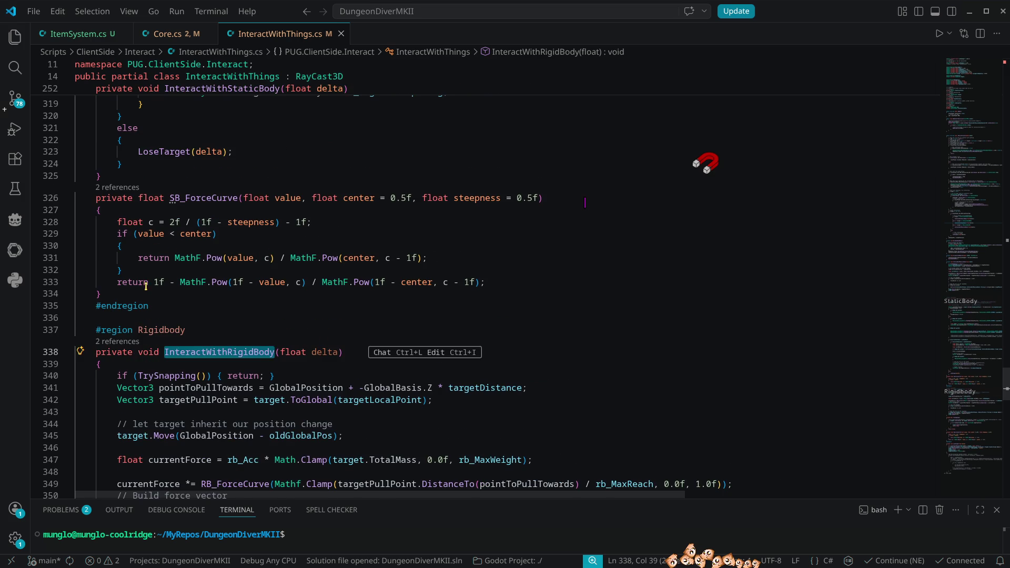
mouse_move(981, 378)
mouse_down()
mouse_move(994, 156)
mouse_move(994, 174)
mouse_up()
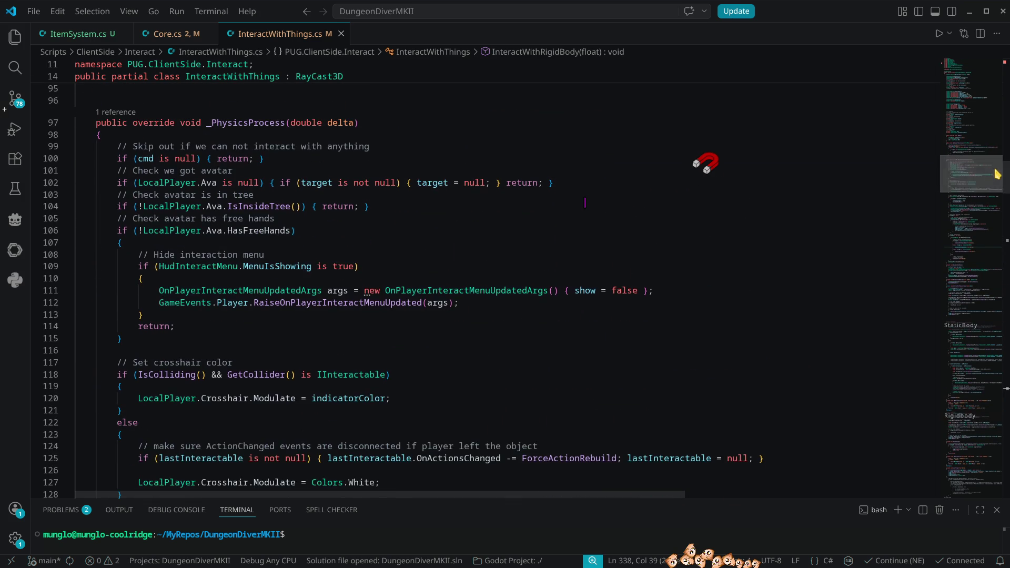
scroll(311, 279, down, 20)
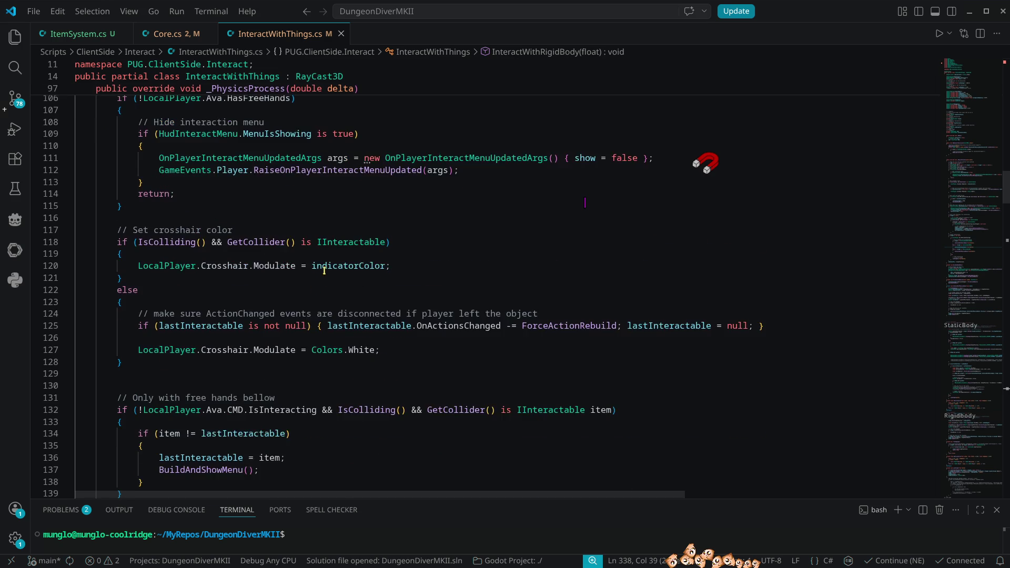
scroll(348, 301, down, 4)
scroll(347, 299, up, 4)
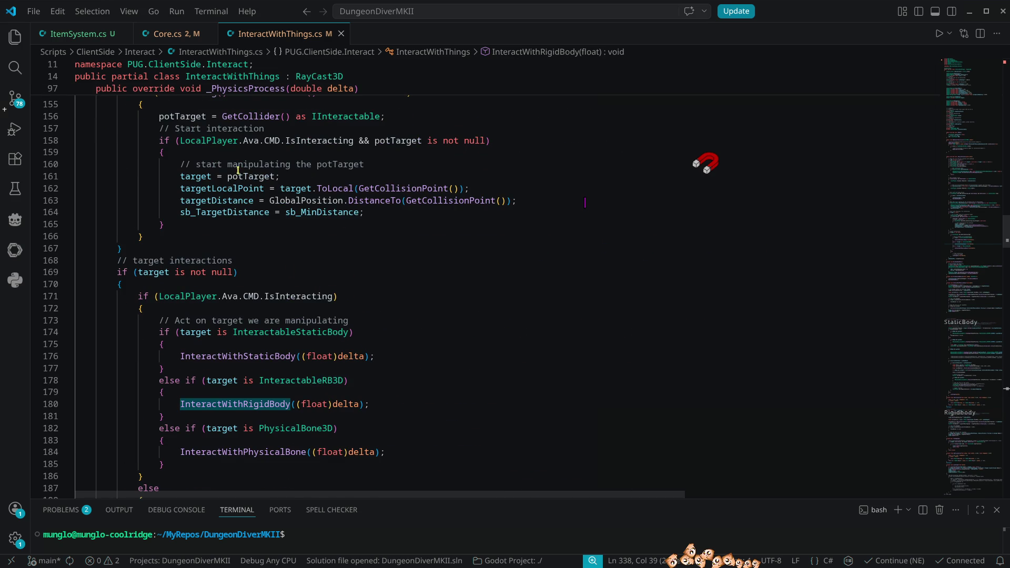
double_click(190, 176)
scroll(438, 288, up, 4)
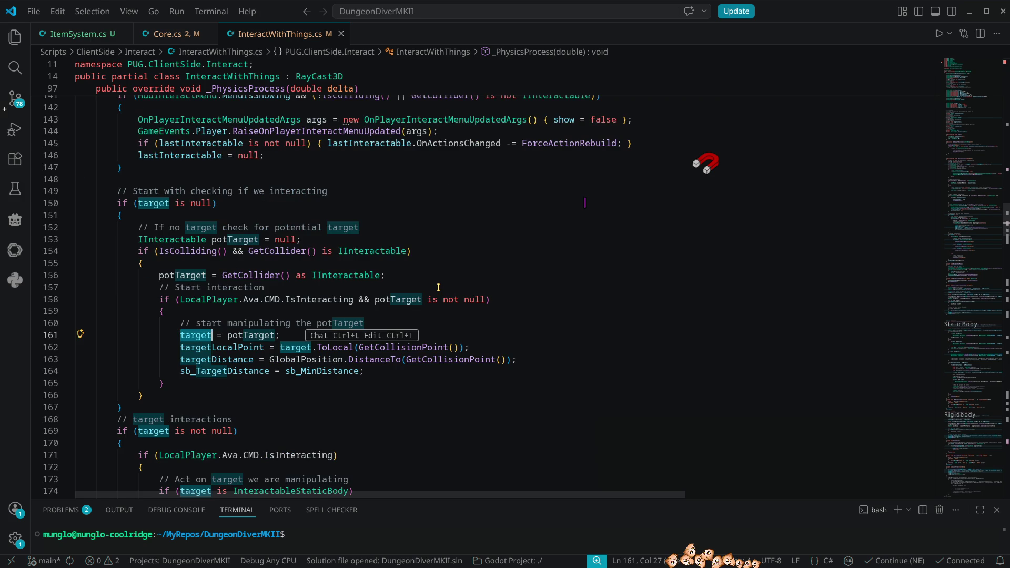
scroll(438, 287, up, 3)
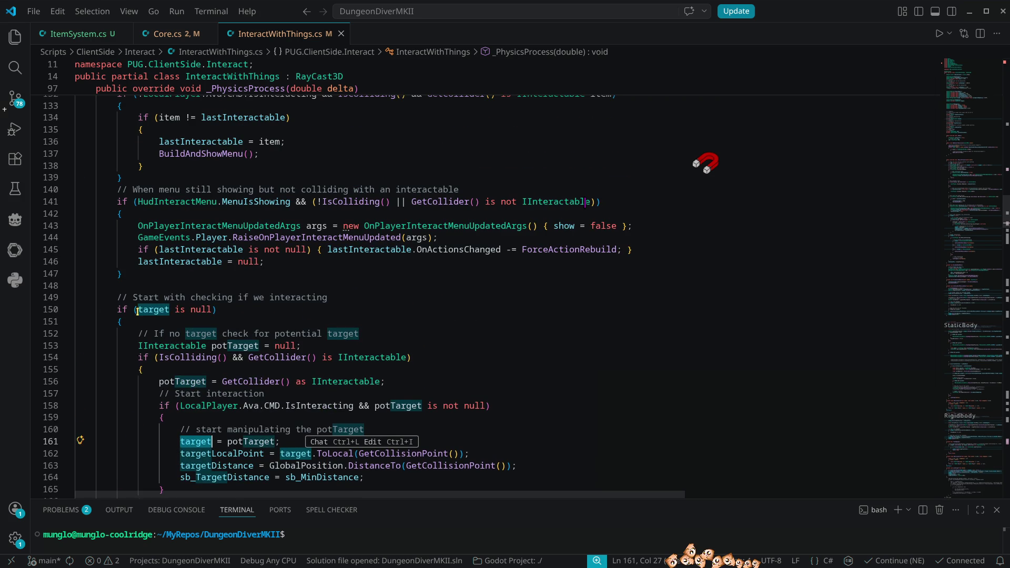
double_click(154, 309)
scroll(588, 356, up, 9)
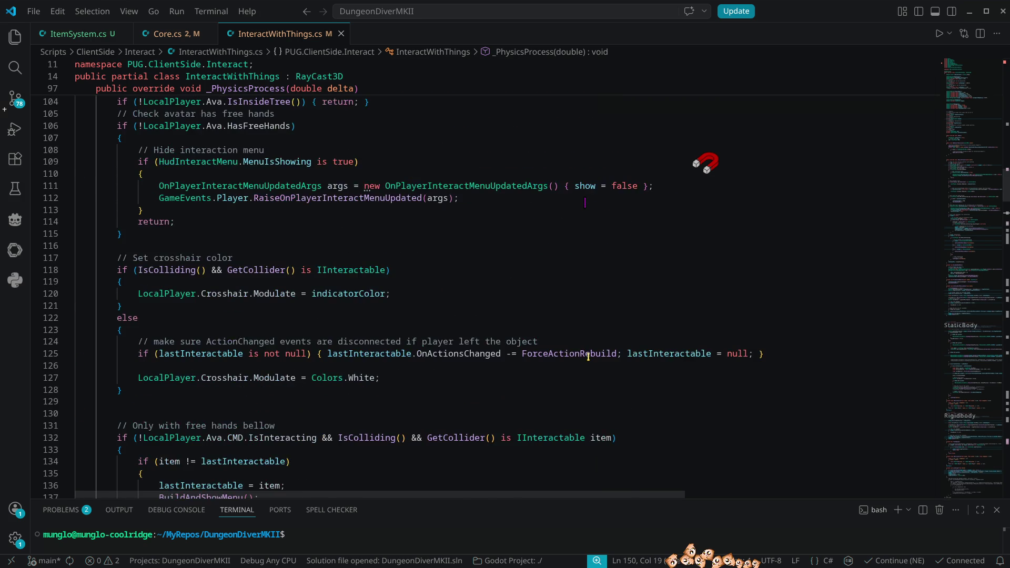
scroll(588, 356, up, 4)
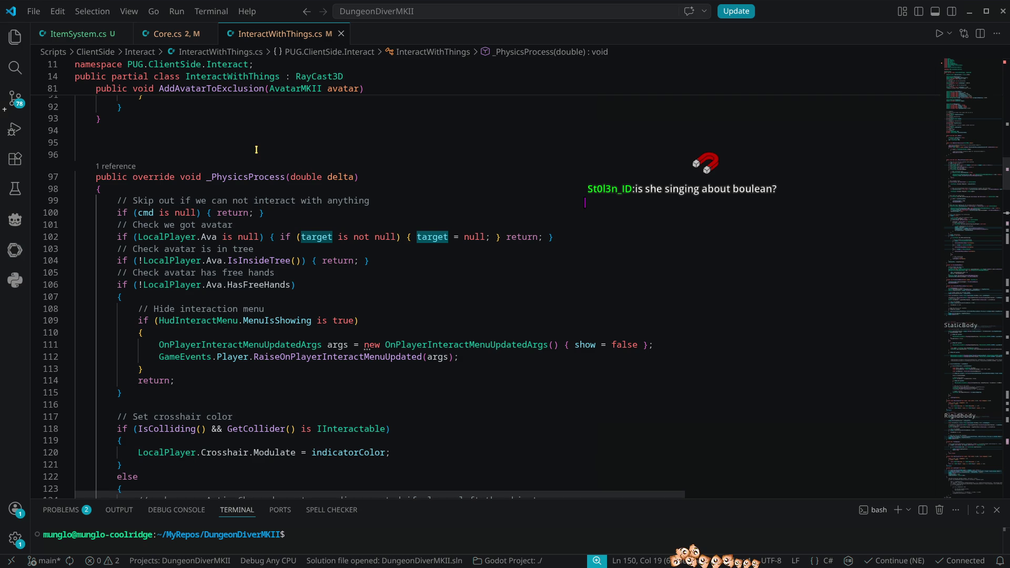
Add a blank line above _PhysicsProcess and jump to the target field's declaration
click(232, 143)
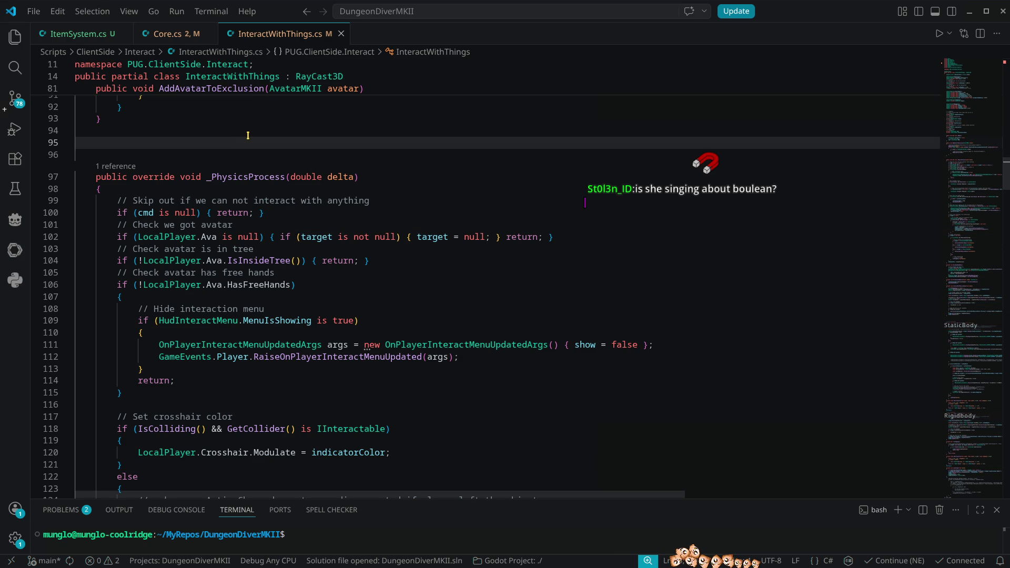
key(Return)
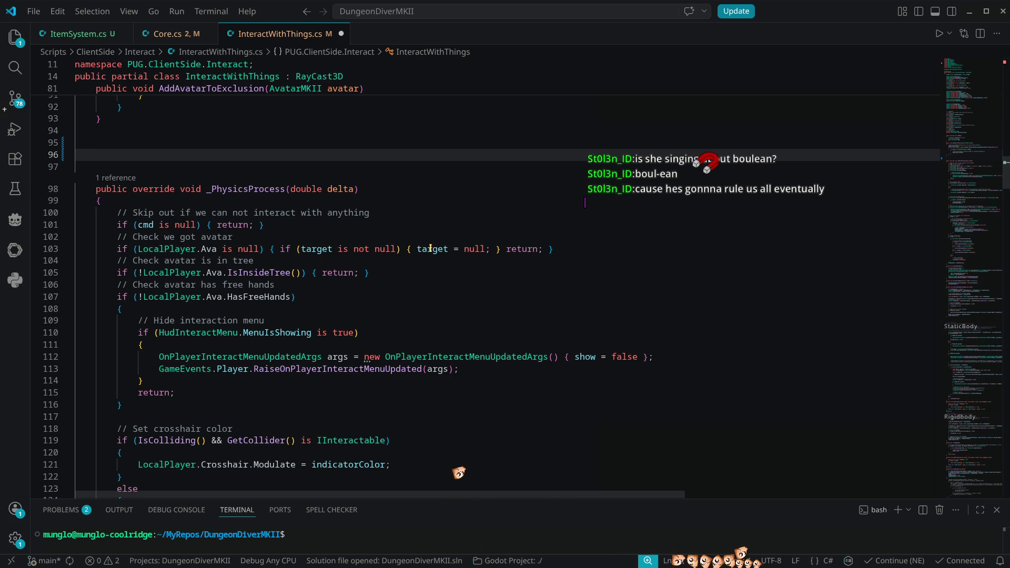
click(313, 249)
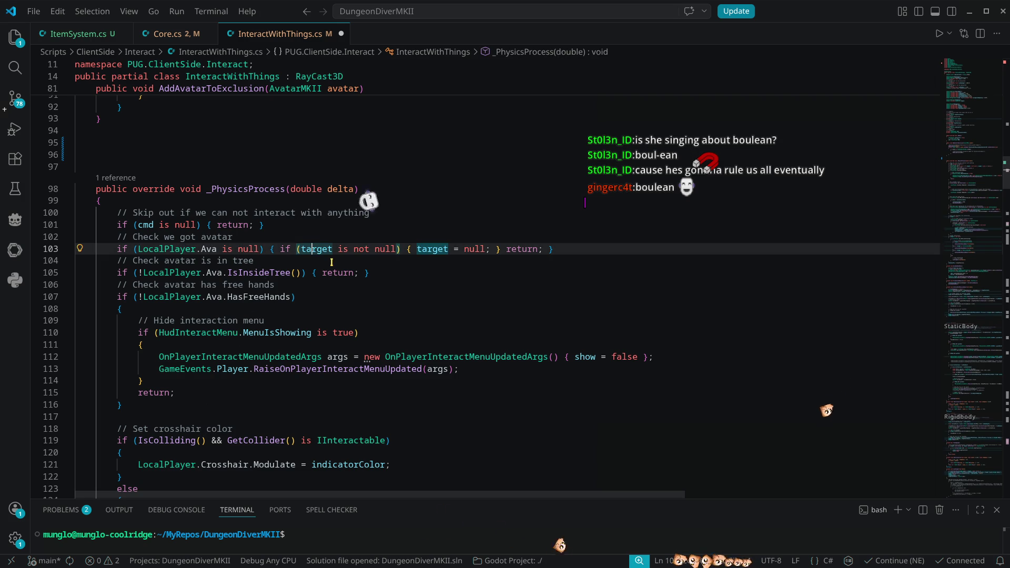
ctrl+click(314, 252)
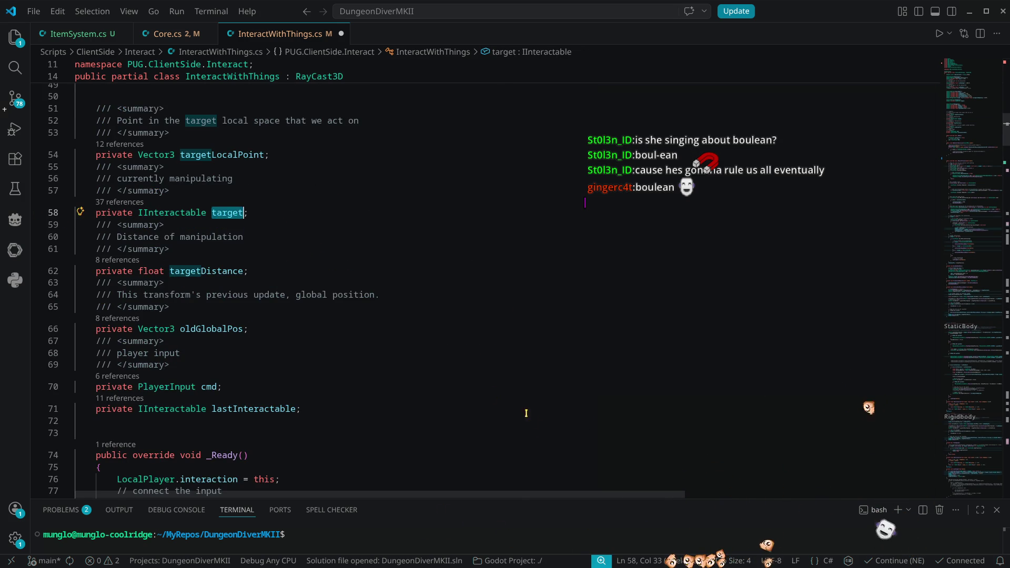
scroll(535, 409, down, 5)
scroll(537, 407, up, 6)
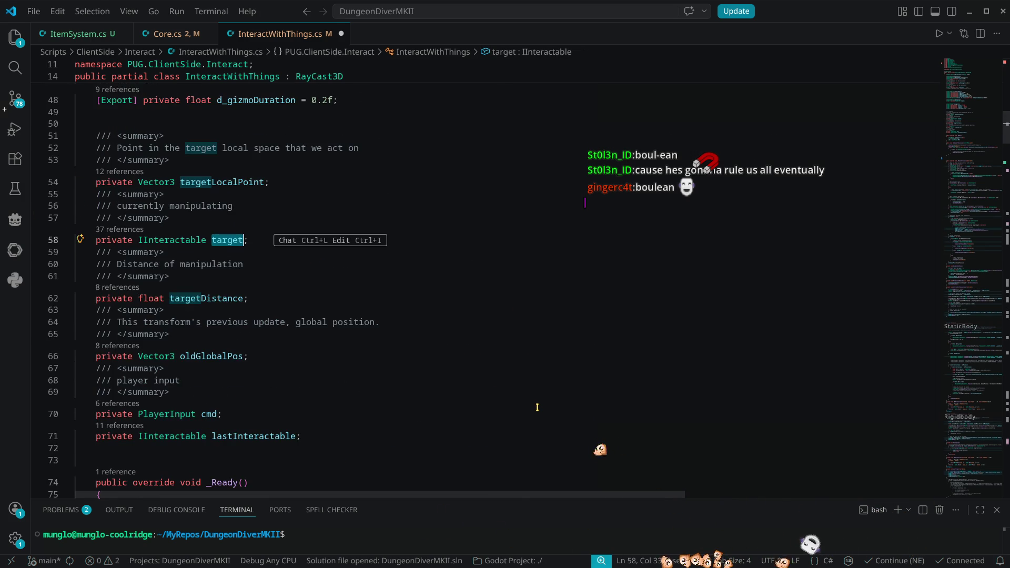
click(266, 239)
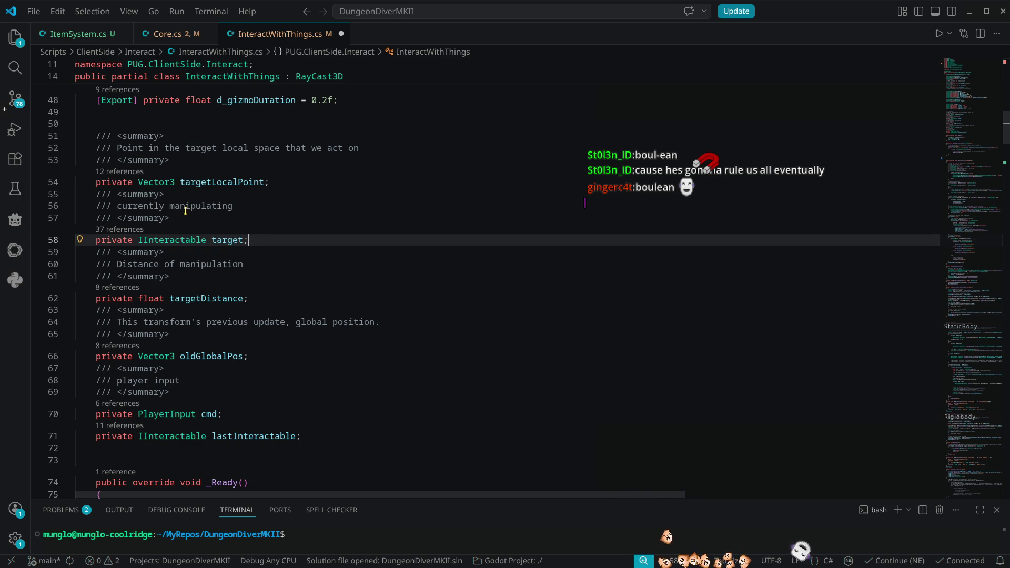
click(252, 205)
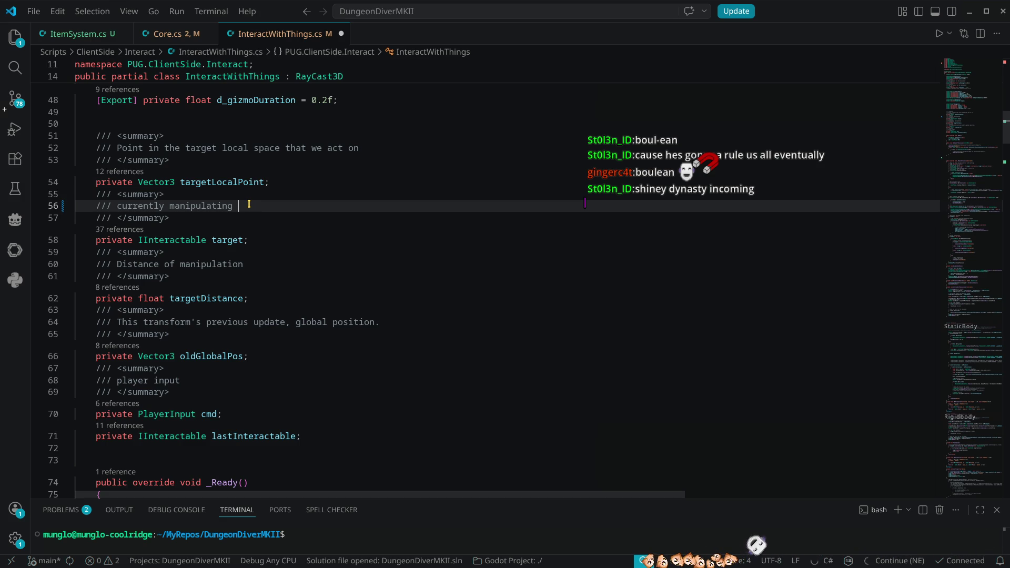
Append 'Always use Property' to target's summary comment and bring up its refactoring lightbulb
text(se Property)
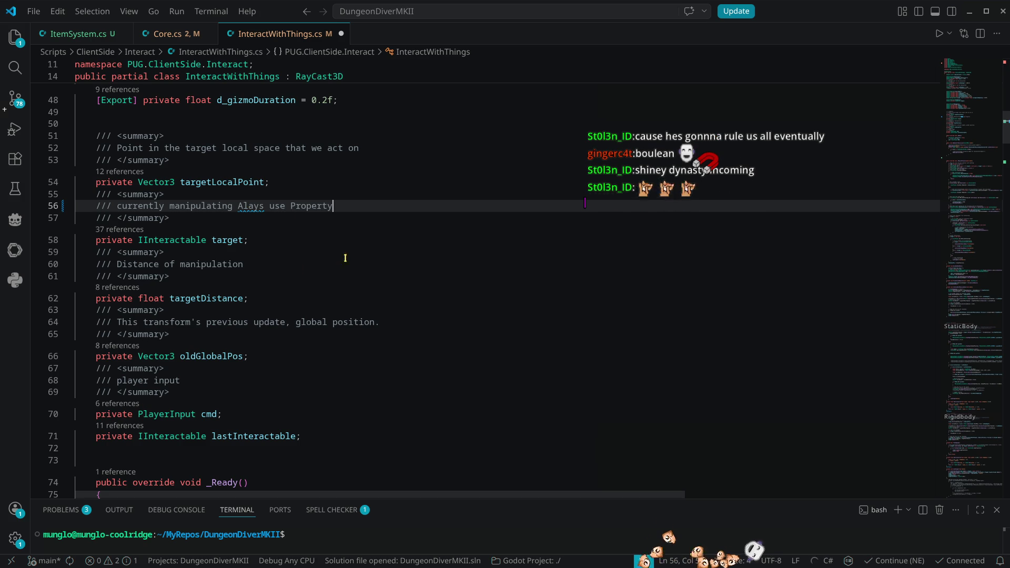
key(Up)
click(249, 205)
text(w)
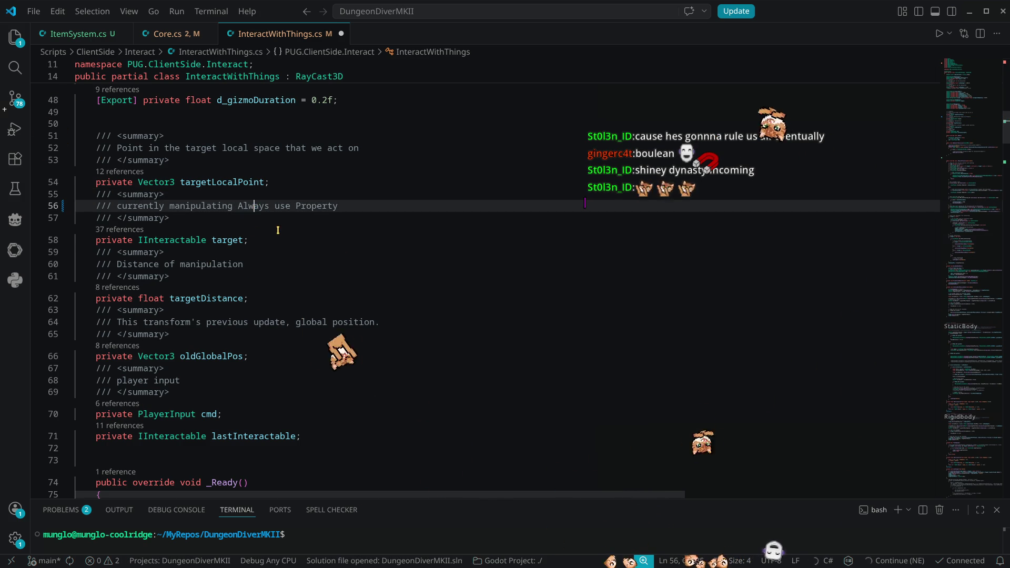
click(221, 240)
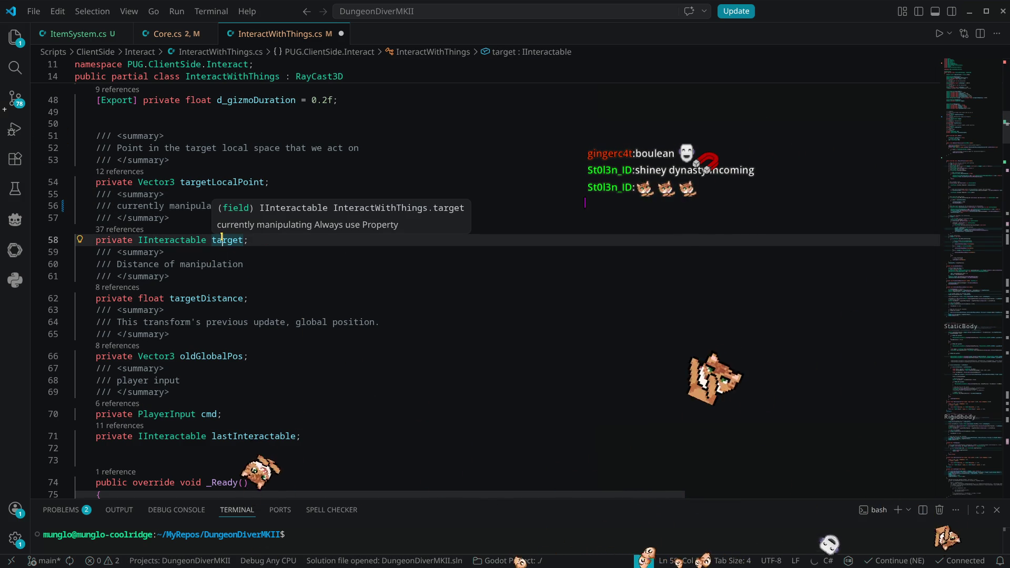
click(81, 241)
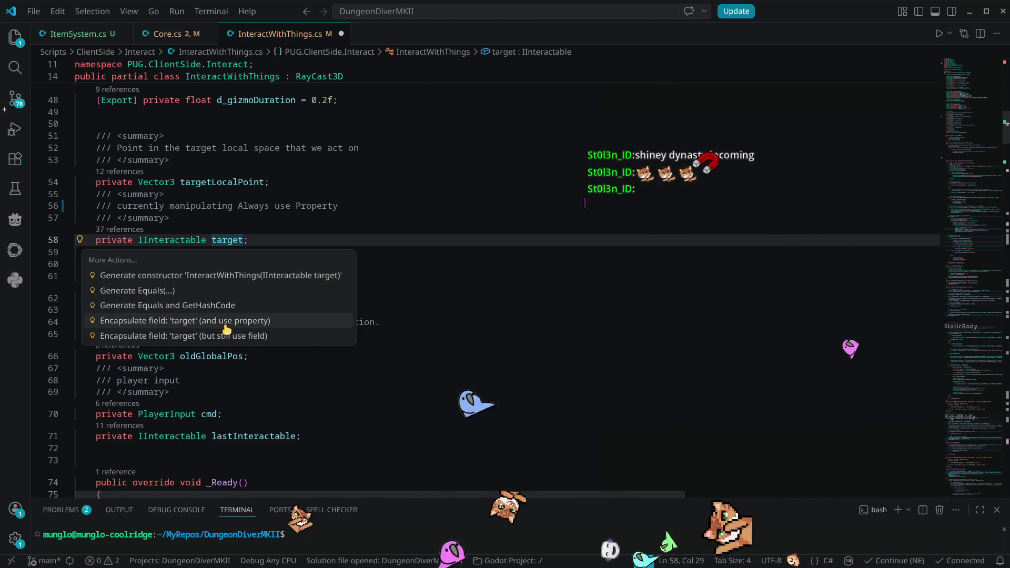
Encapsulate target as a public Target property and move that property directly under the field declaration
click(261, 322)
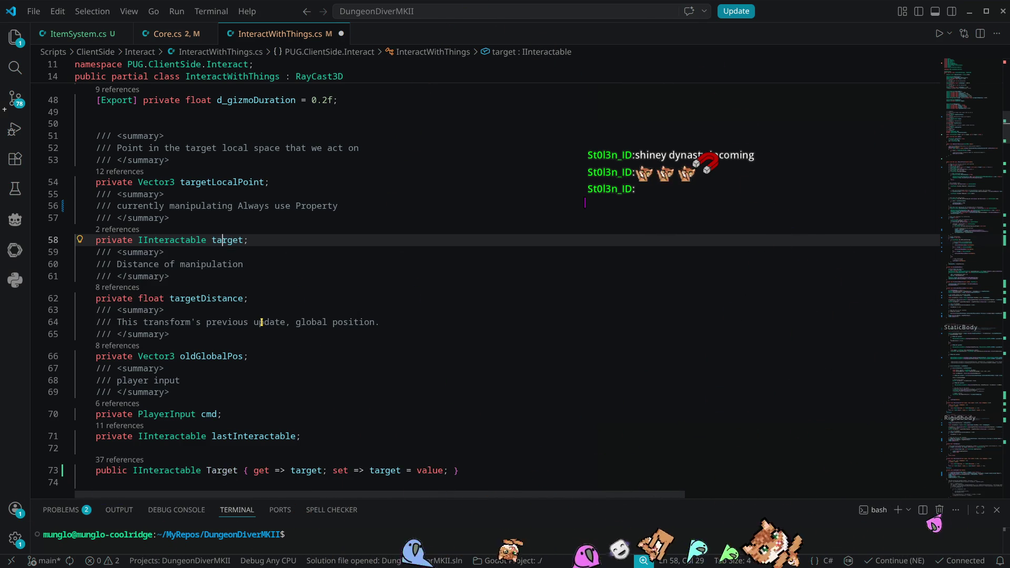
scroll(284, 312, down, 1)
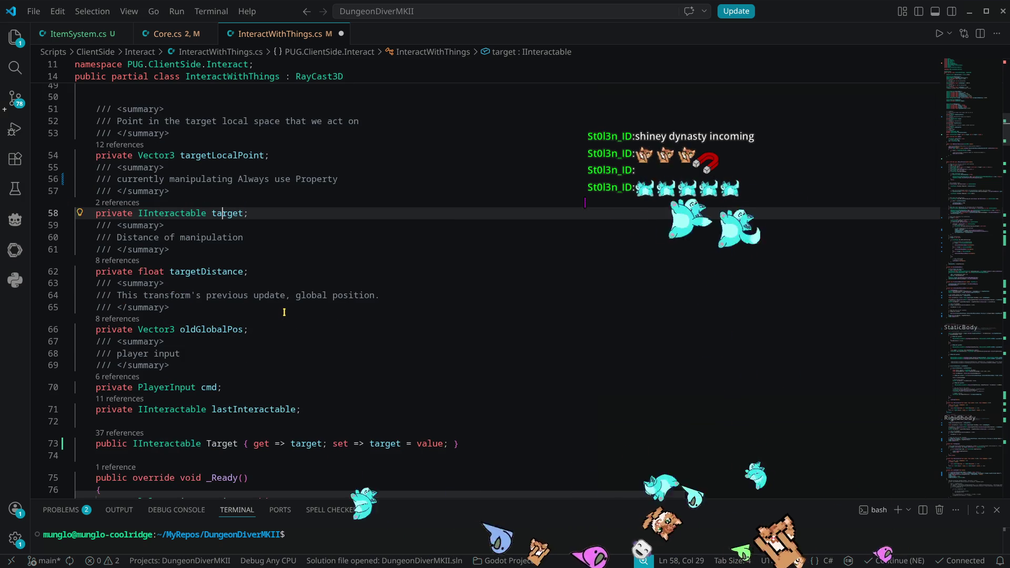
click(476, 443)
key(ctrl+shift+k)
click(266, 203)
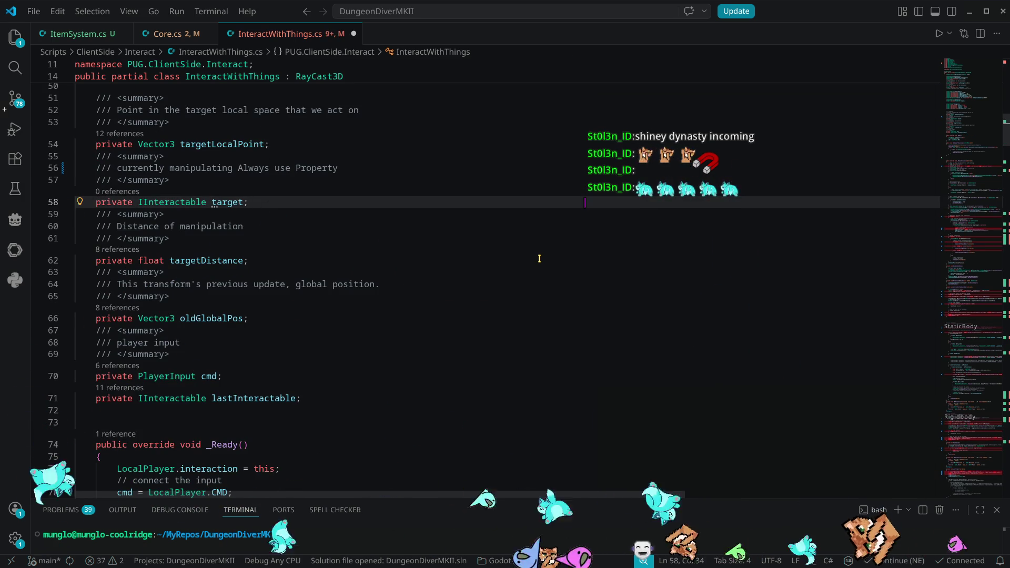
key(Return)
text(public IInteractable Target { get => target; set => target = value; })
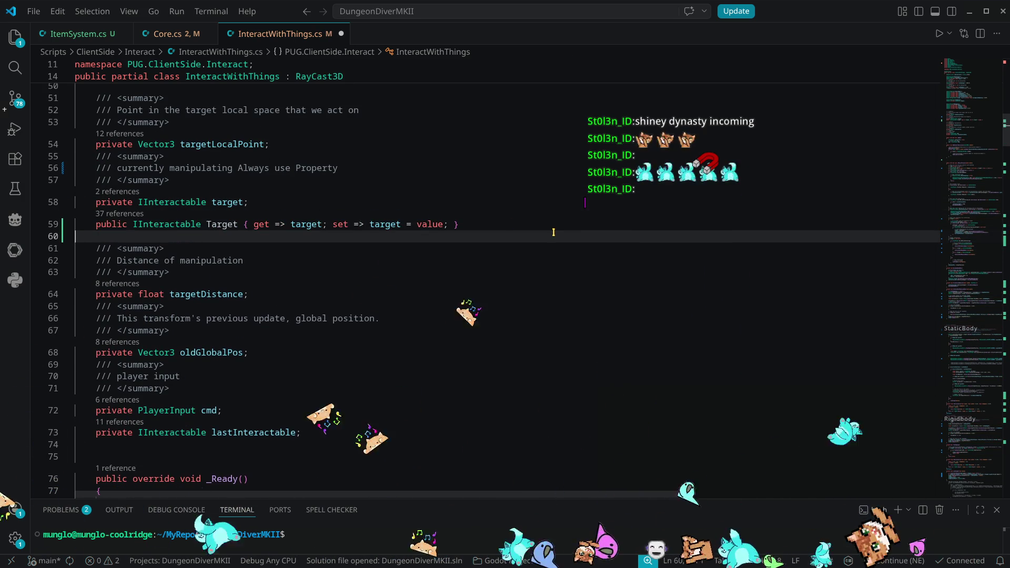
mouse_move(387, 232)
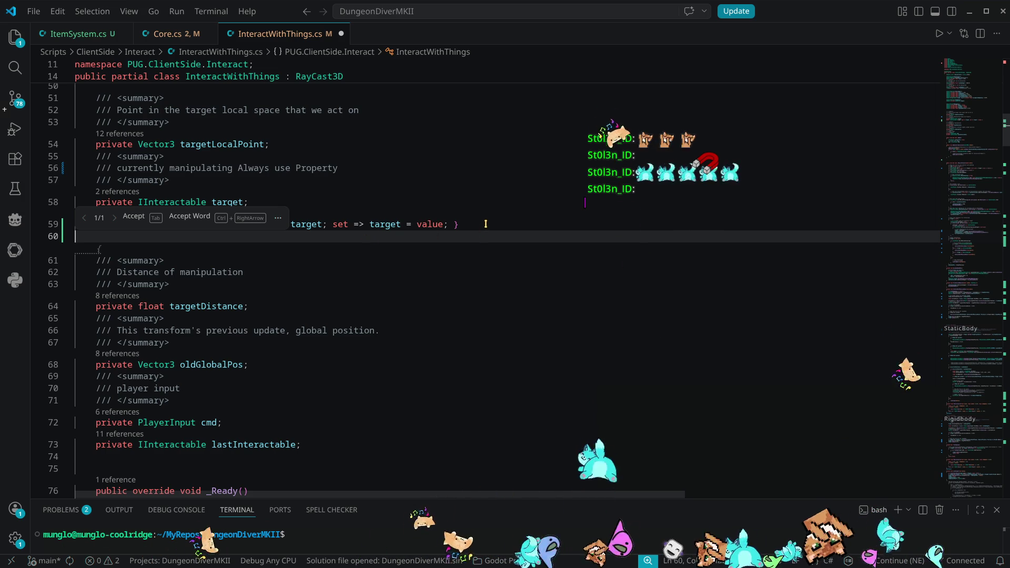
key(Up)
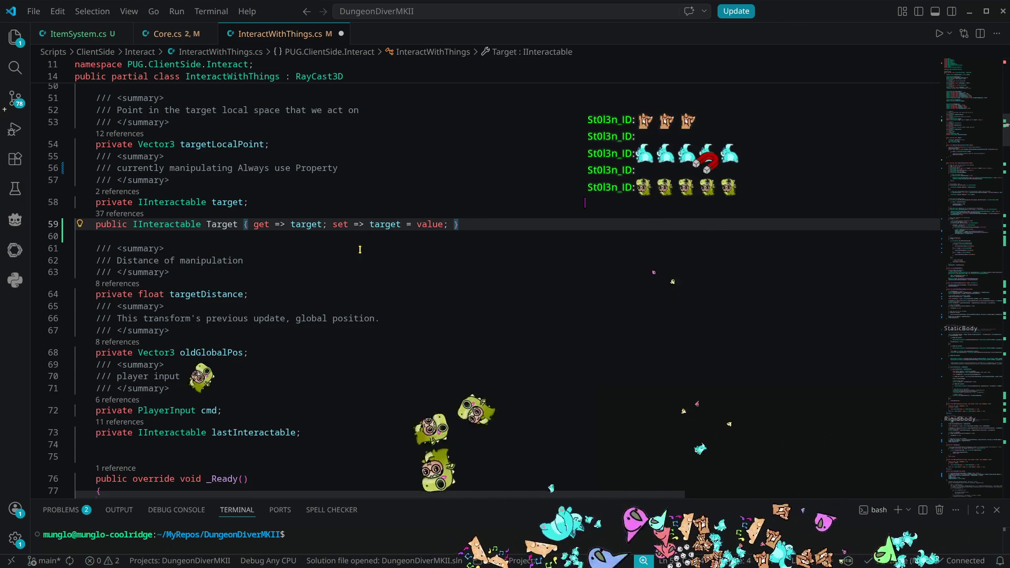
click(292, 224)
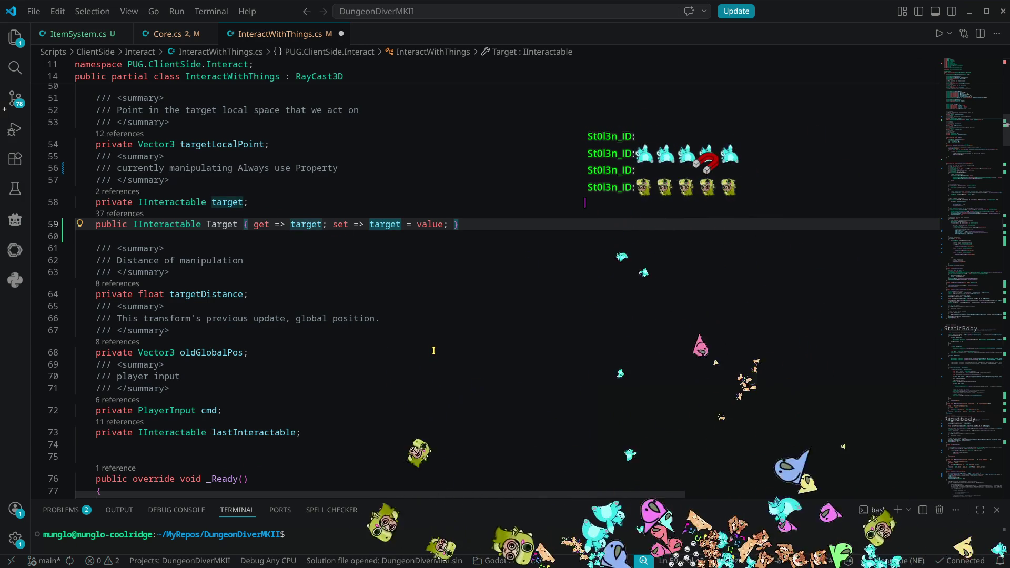
Change the Target getter to call SetTarget(target)
text(SetTarget())
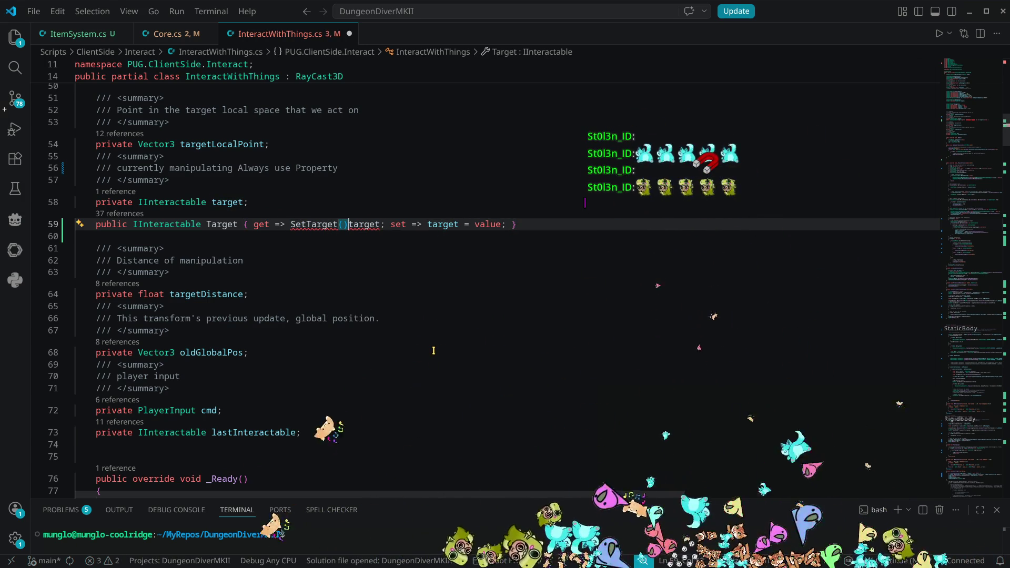
key(Delete)
key(ctrl+Right)
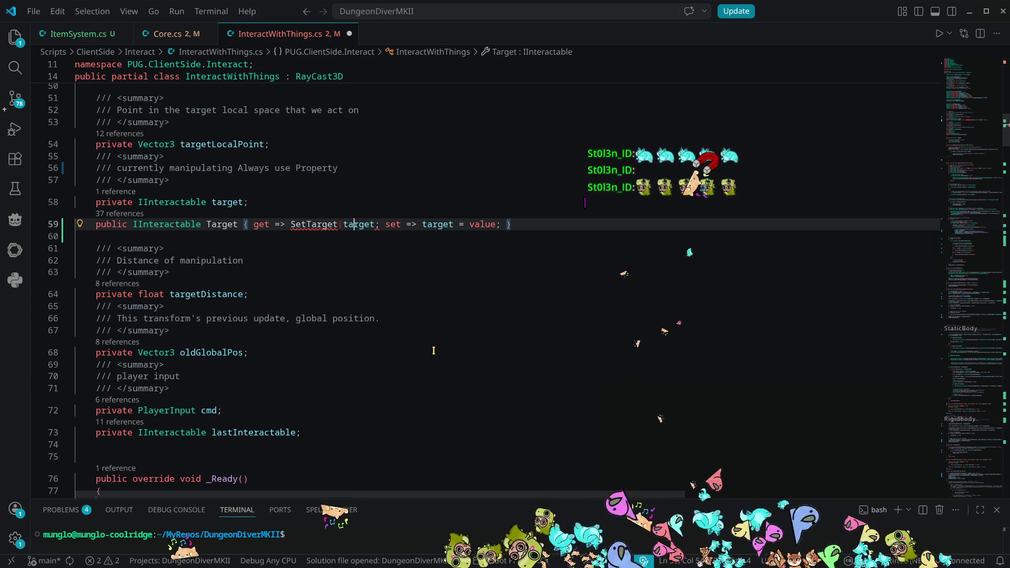
text())
key(Right)
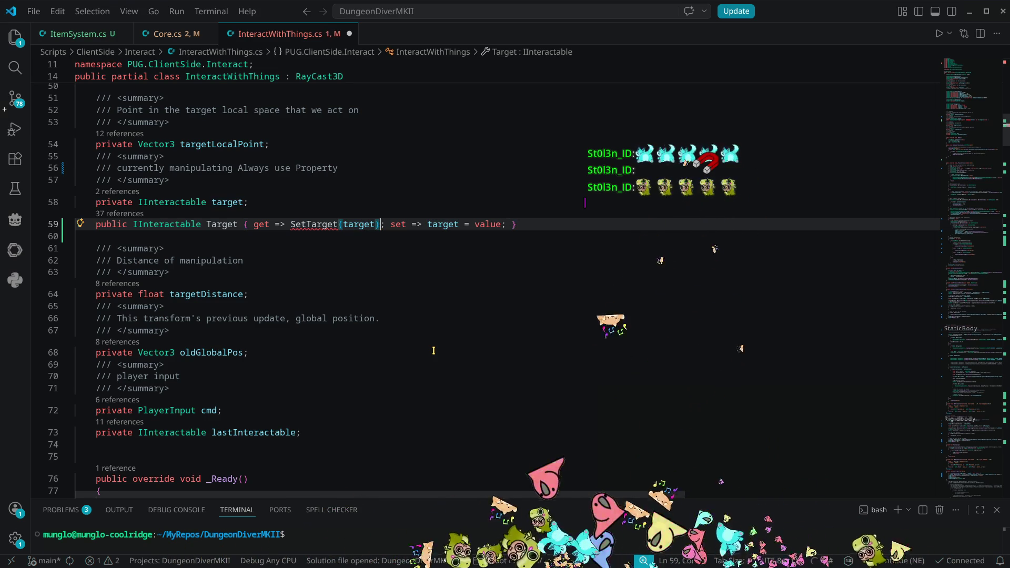
Make the Target setter call SetTarget(target) instead of assigning value
key(ctrl+Right)
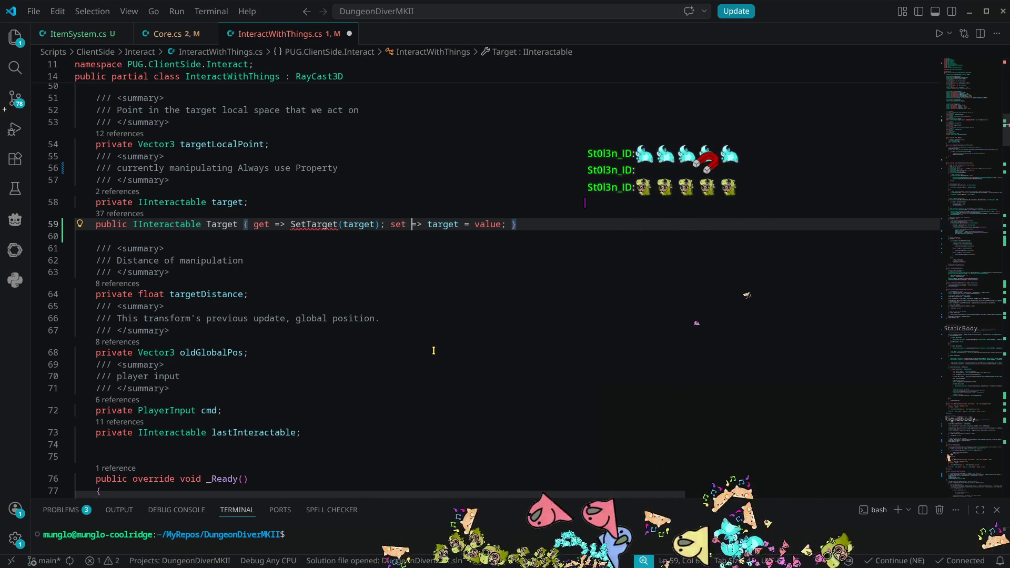
key(ctrl+Right)
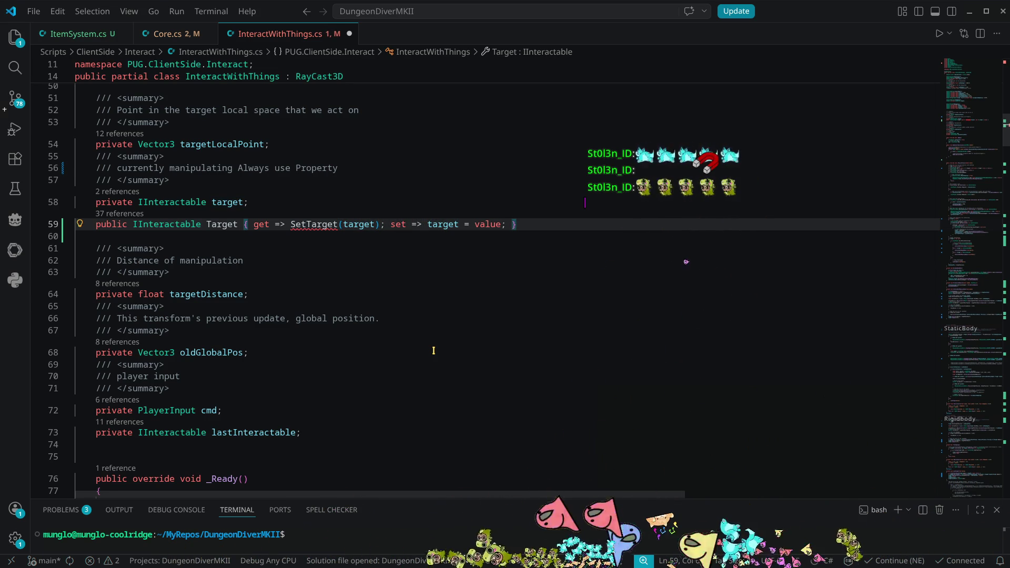
key(Right)
text(Set)
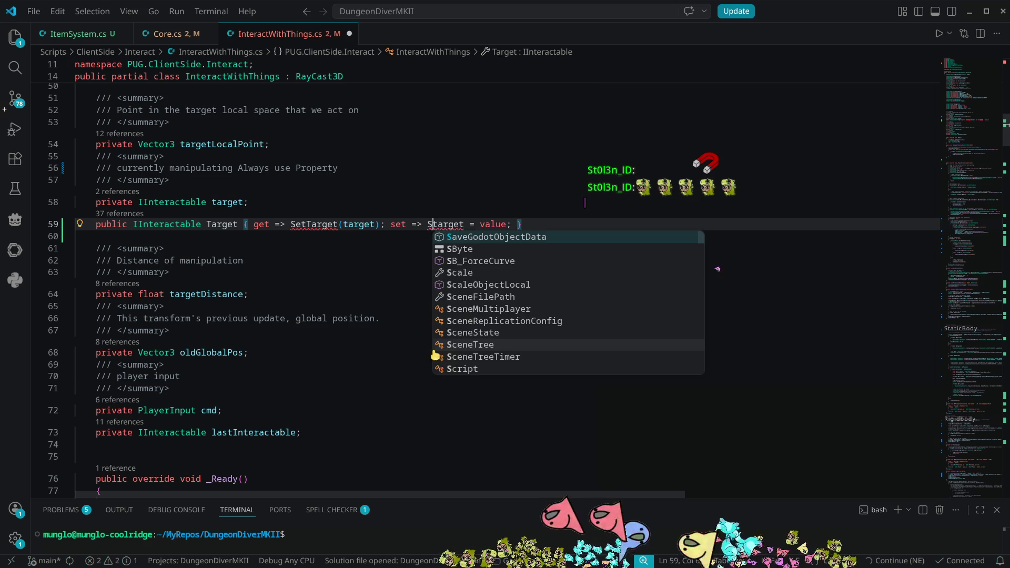
text(Target)
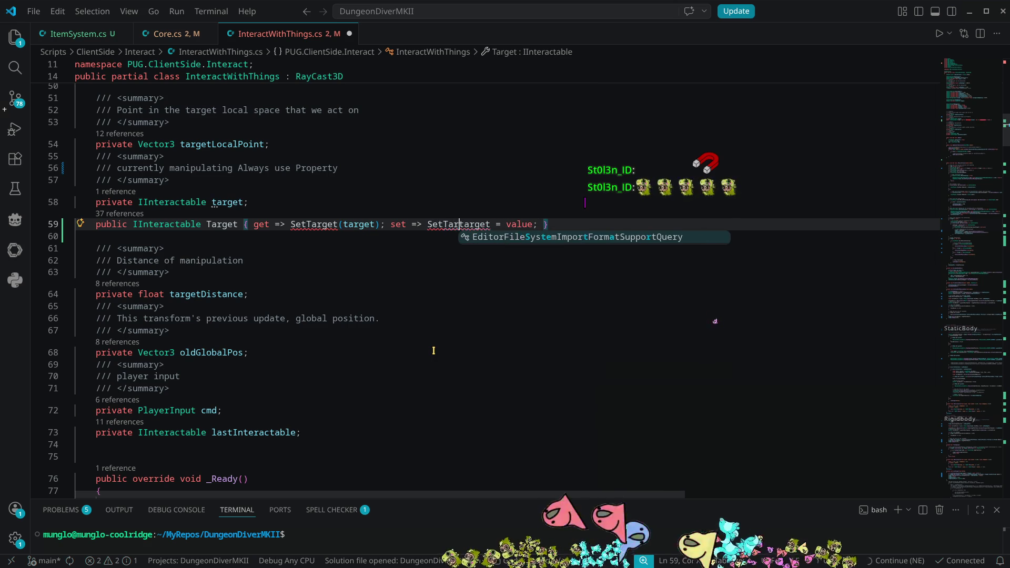
text(()
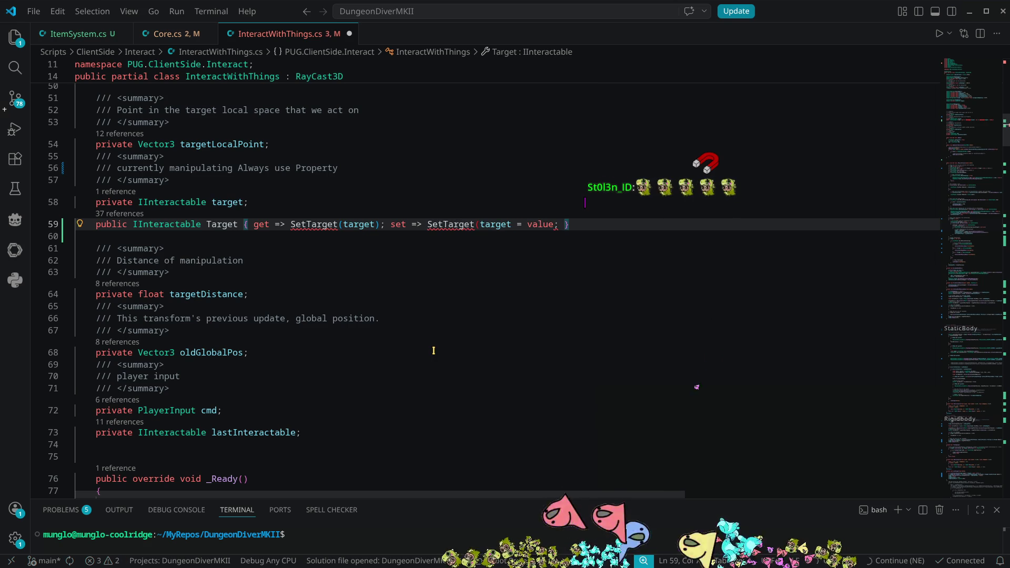
key(Right)
key(Right)
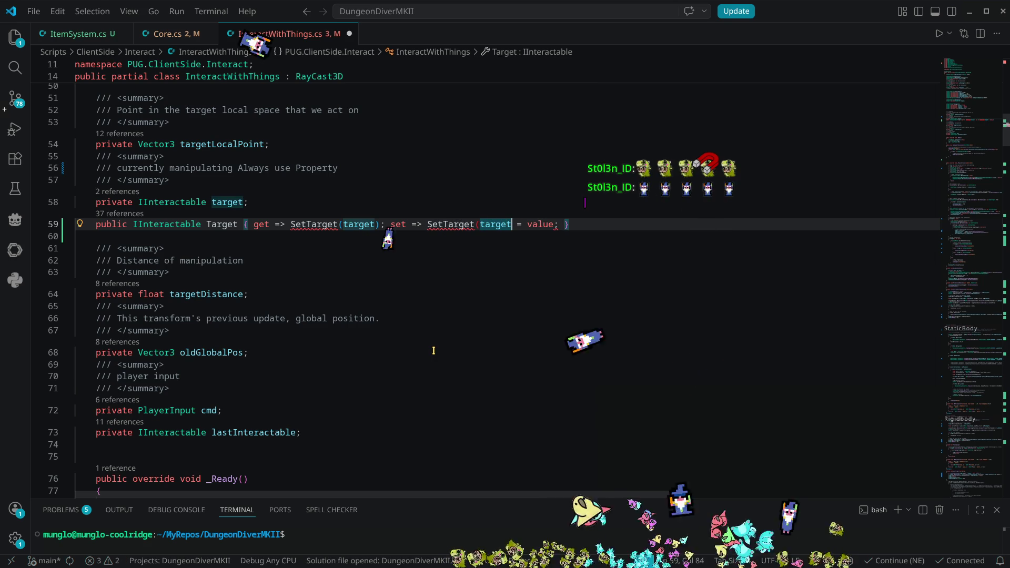
text())
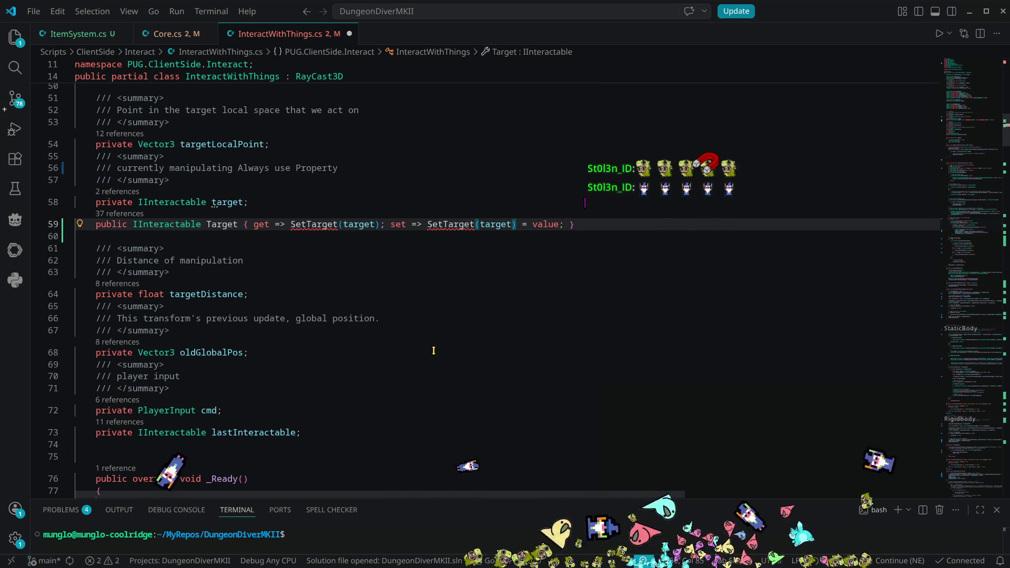
key(Delete)
key(Delete)
key(Delete)
key(Delete)
key(Delete)
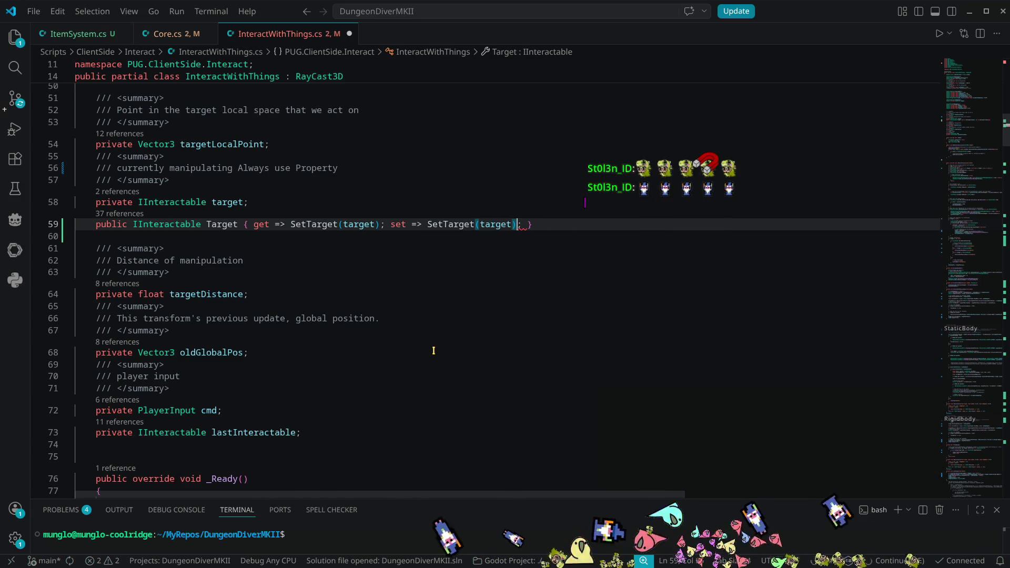
key(Left)
key(Left)
key(Left)
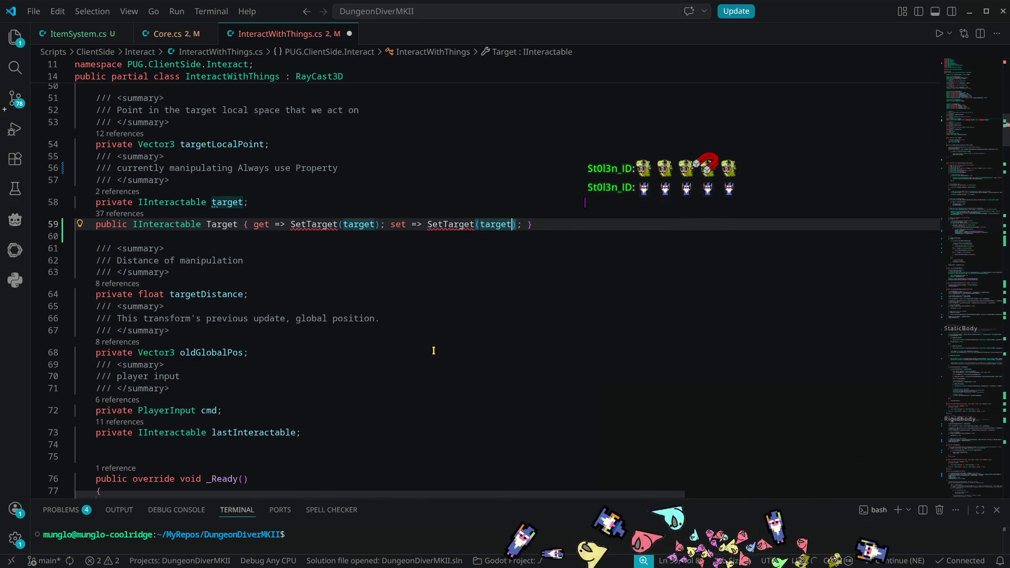
Generate a SetTarget method stub, then switch the getter to GetTarget and generate its stub
key(ctrl+period)
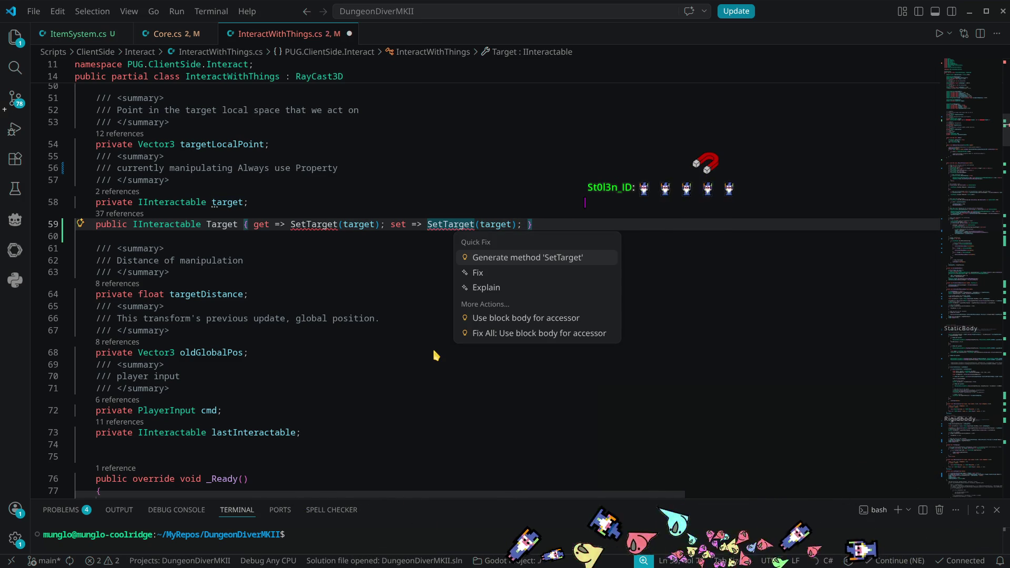
key(Return)
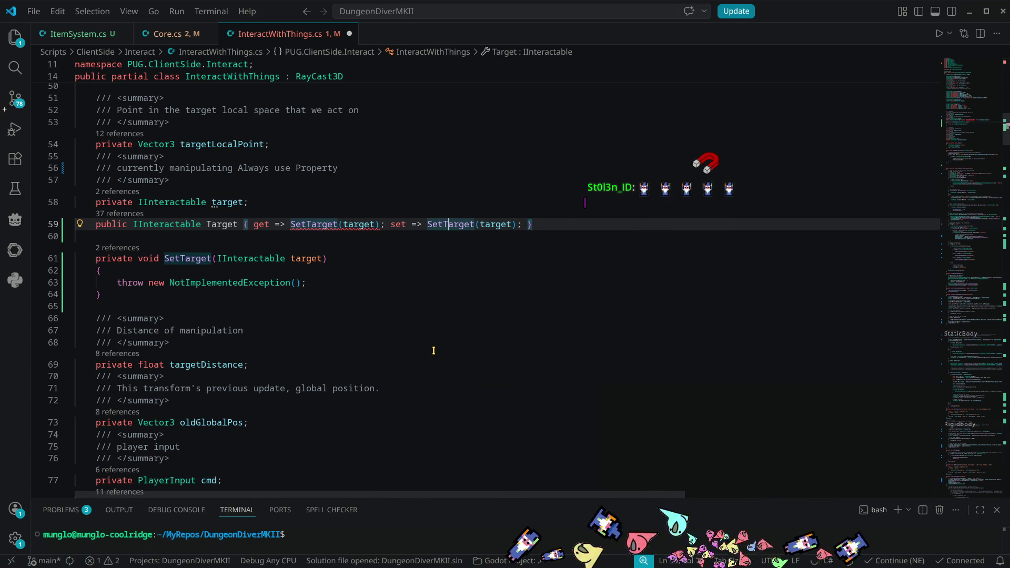
key(BackSpace)
text(G)
key(Escape)
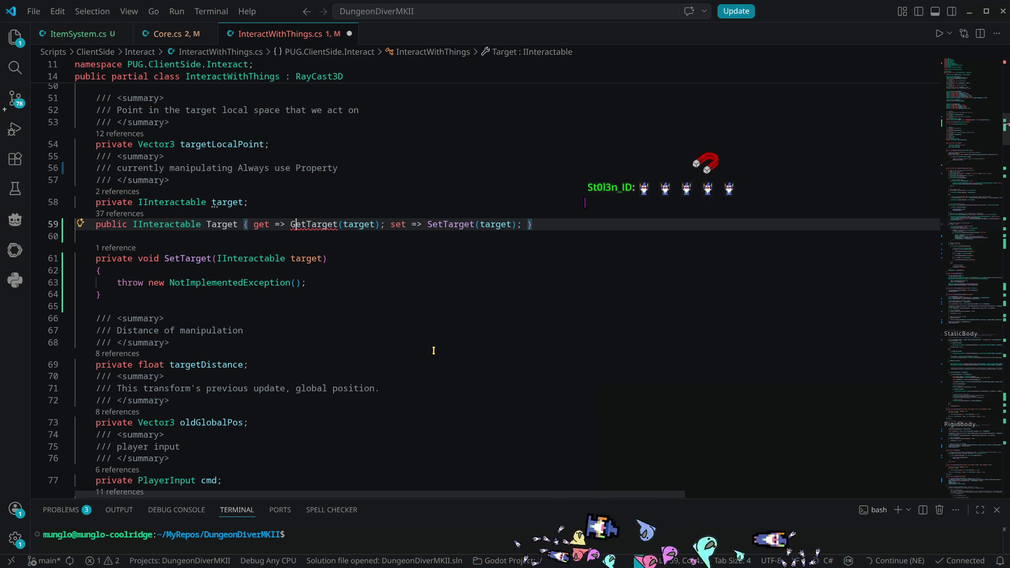
key(ctrl+period)
key(Return)
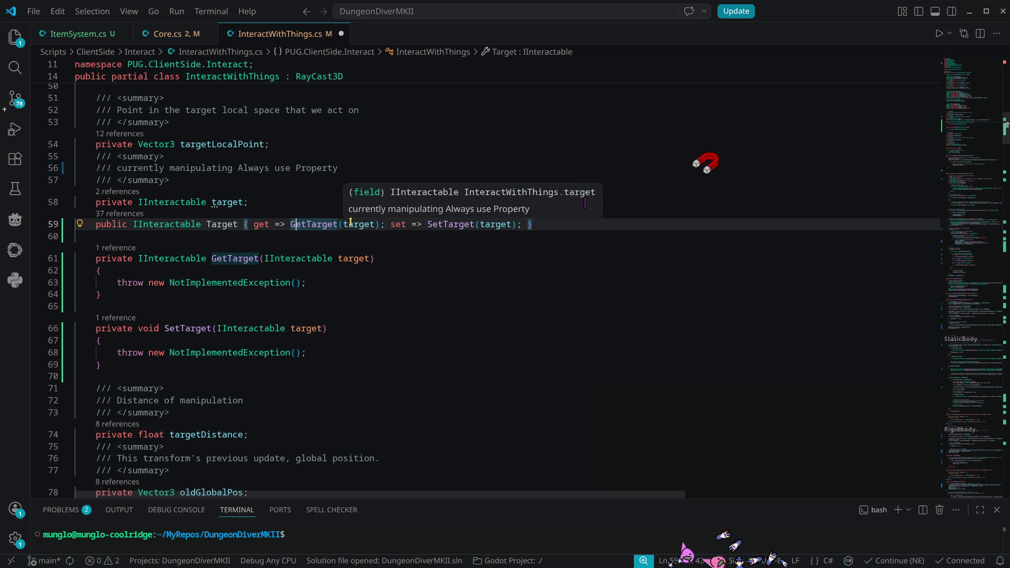
Make the getter return target directly, delete the GetTarget stub, and add an empty line in SetTarget
double_click(323, 224)
key(BackSpace)
key(Delete)
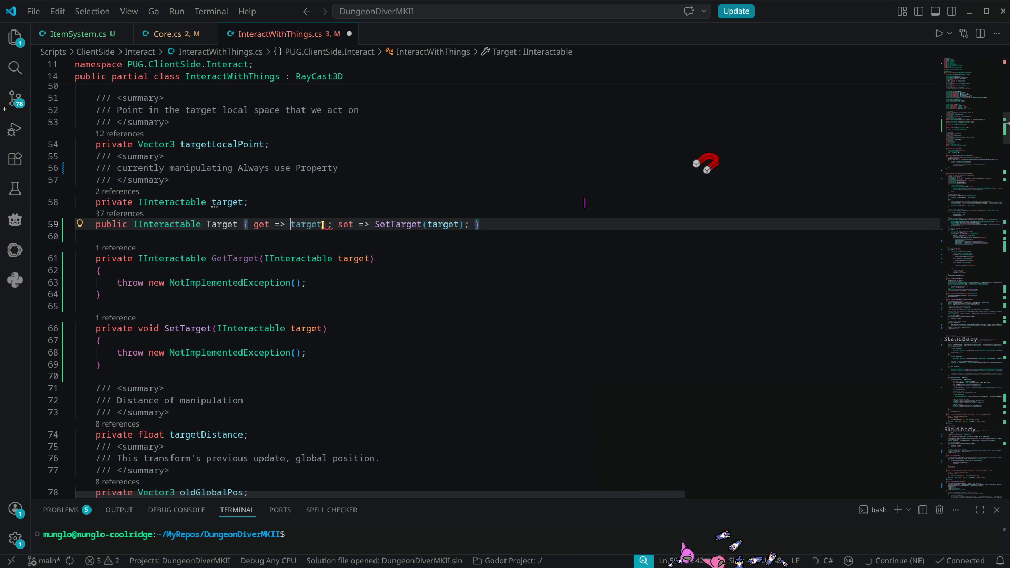
key(Delete)
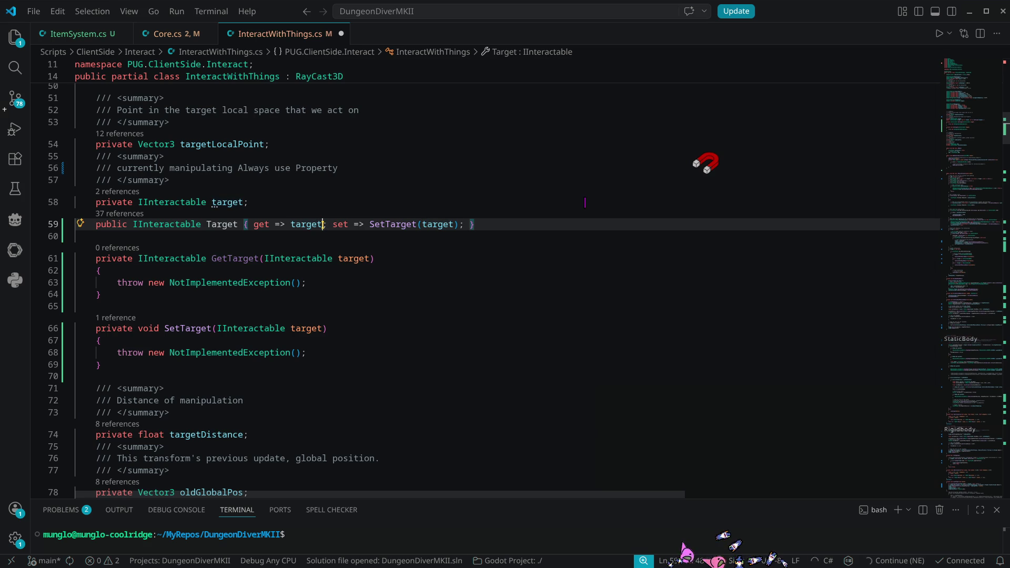
key(Down)
key(Down)
key(ctrl+shift+k)
key(ctrl+shift+k)
key(ctrl+shift+k)
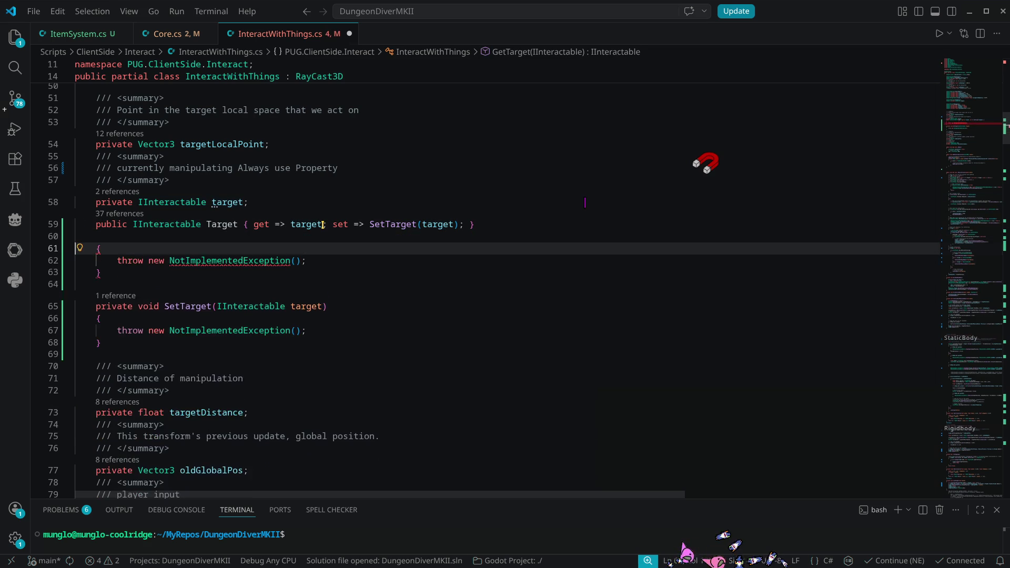
key(ctrl+shift+k)
key(ctrl+shift+k)
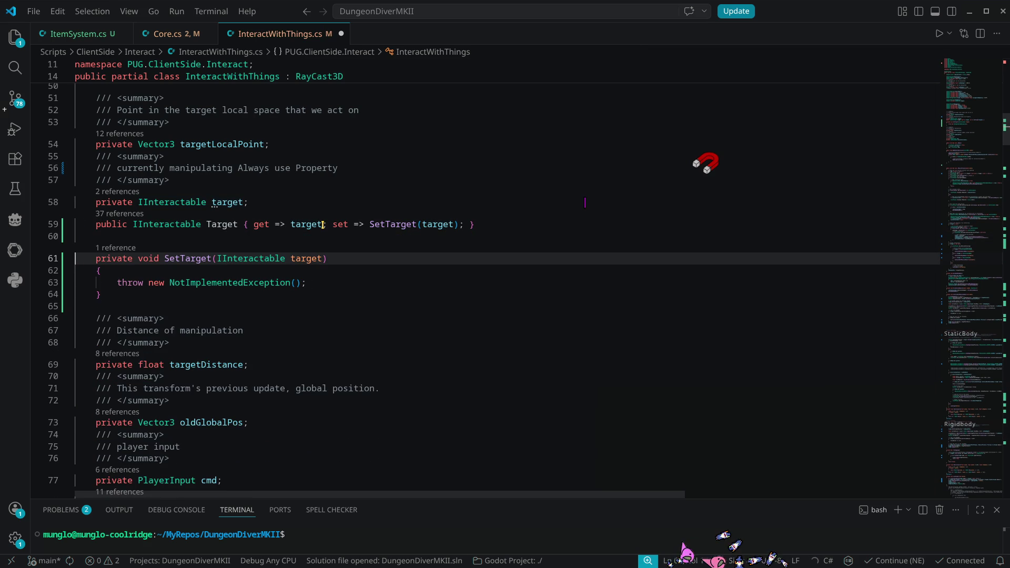
key(Down)
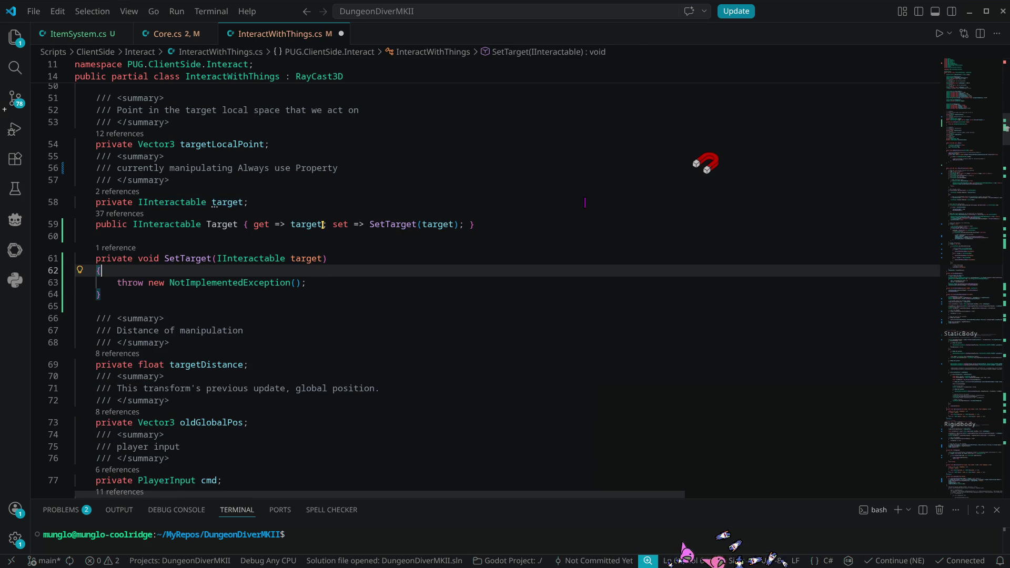
key(Return)
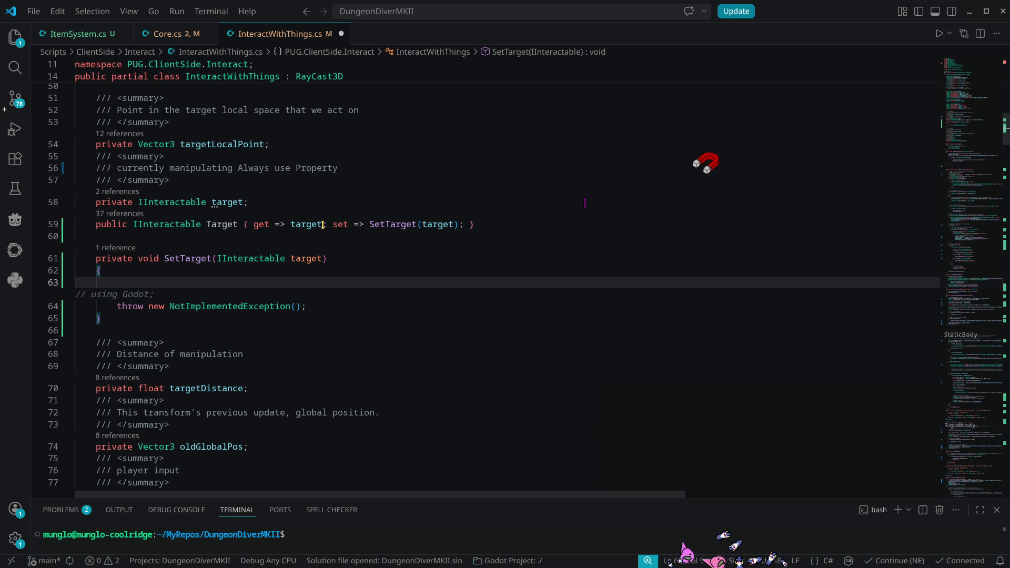
Begin an if(target condition and rename SetTarget's parameter to newTarget
mouse_move(323, 224)
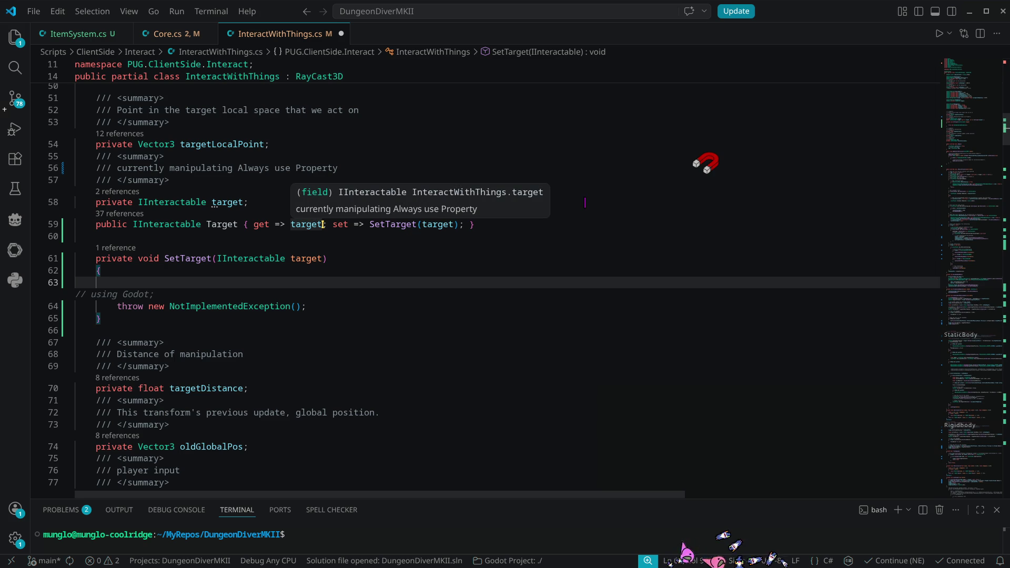
text(if()
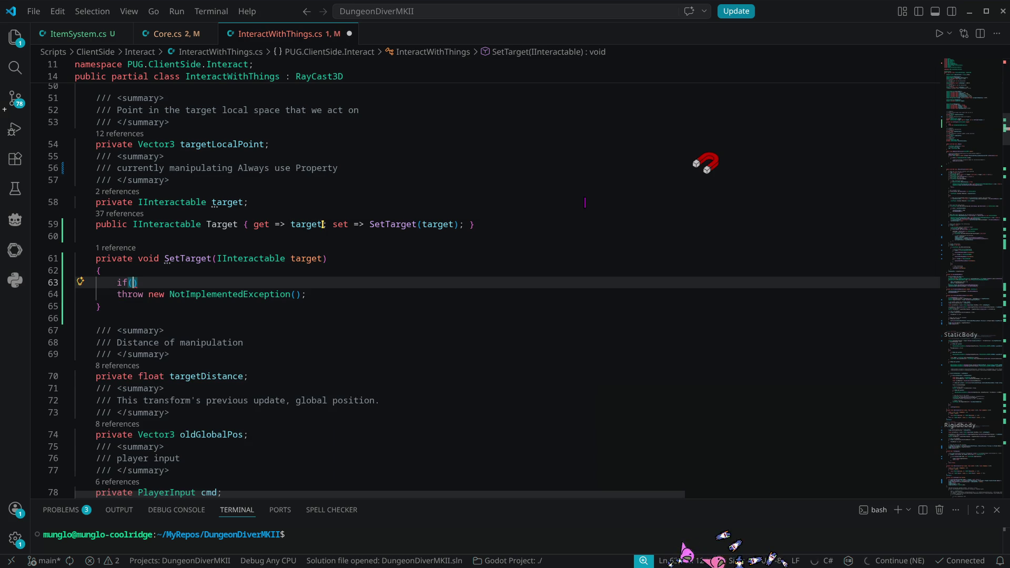
text(target)
click(290, 259)
text(new)
key(Delete)
text(T)
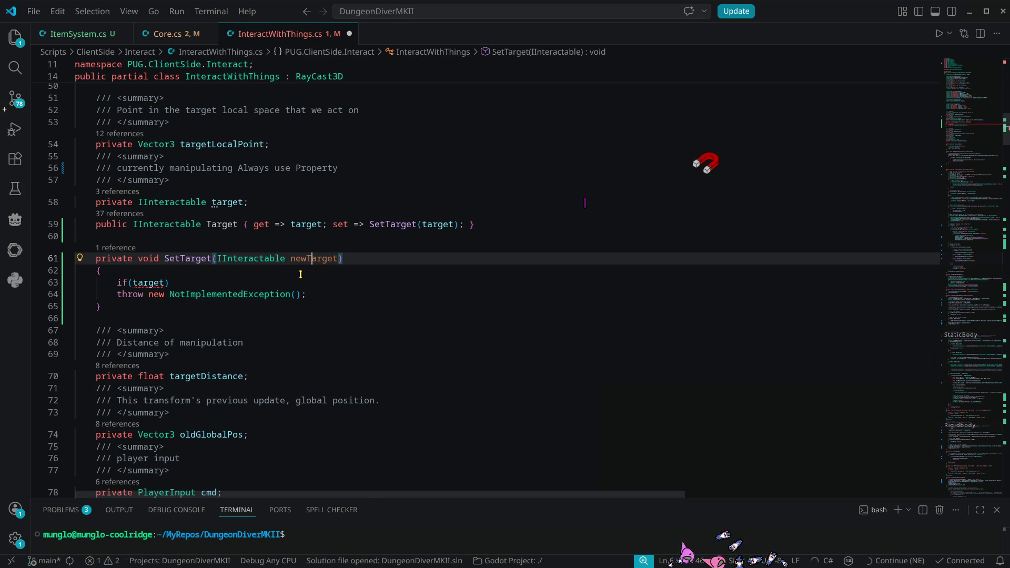
Complete the condition as if (target is not null) with an empty block
click(208, 282)
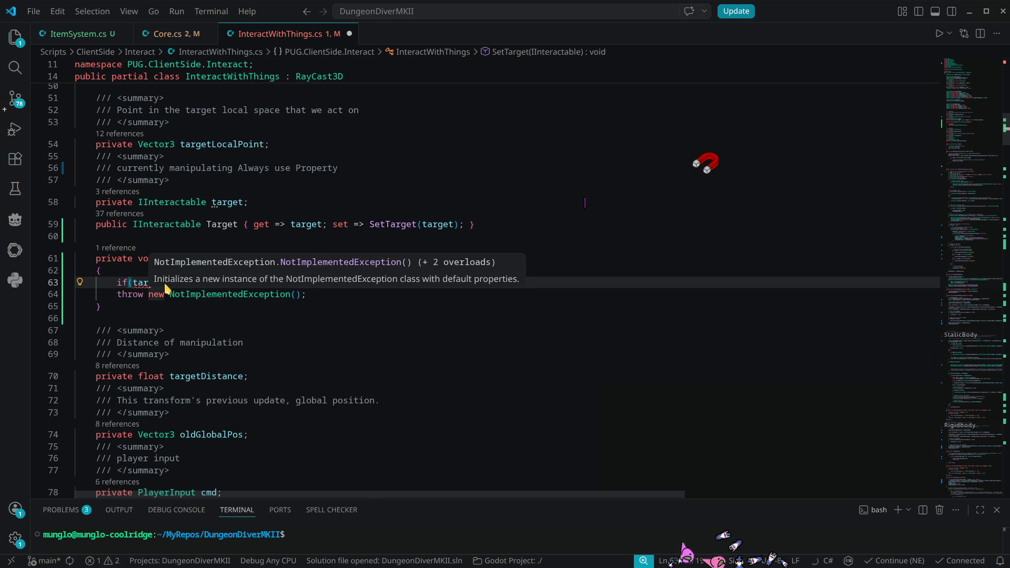
text(is n)
text(ot nuöll)
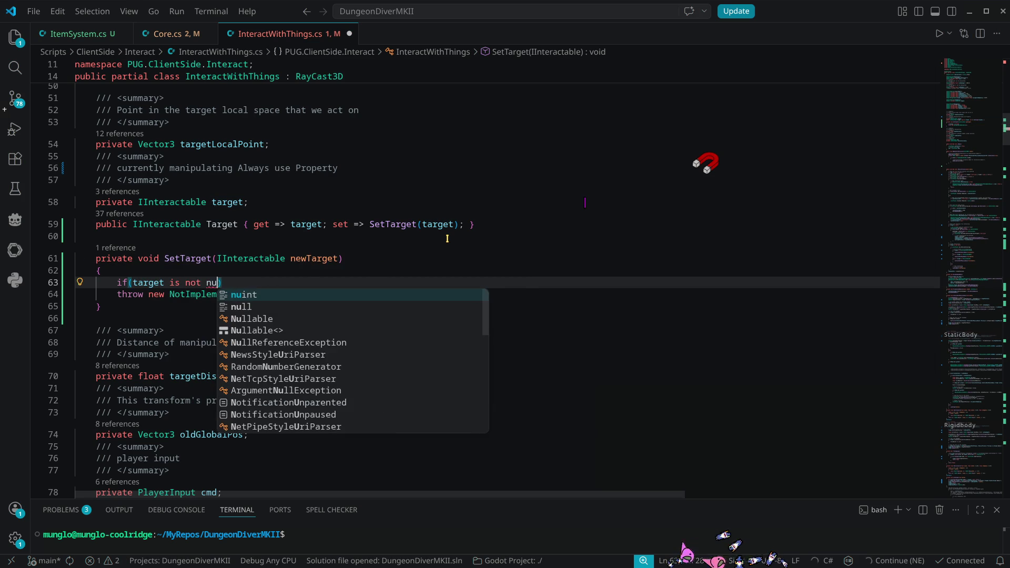
key(BackSpace)
key(BackSpace)
key(BackSpace)
text(ll) {)
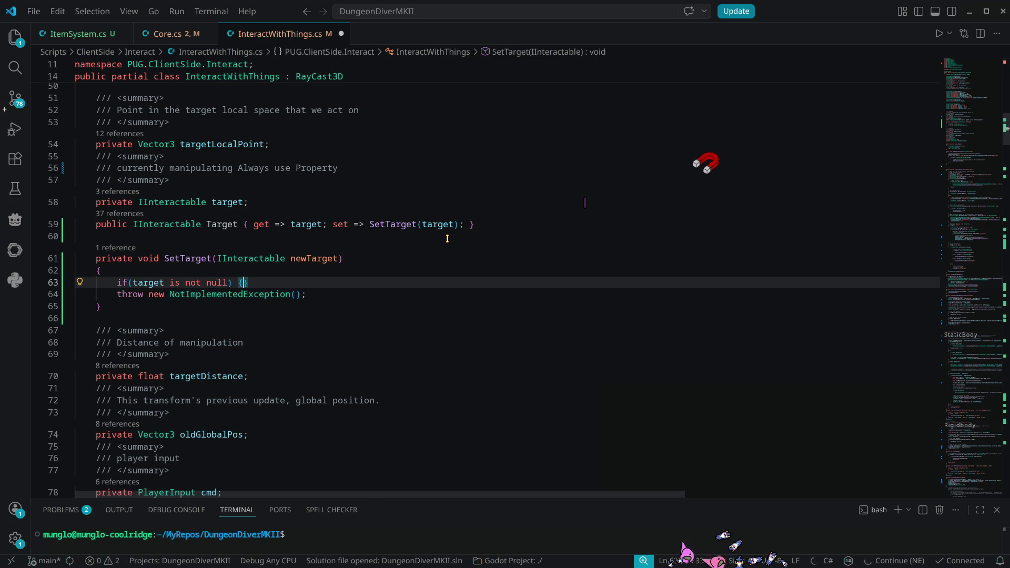
key(Return)
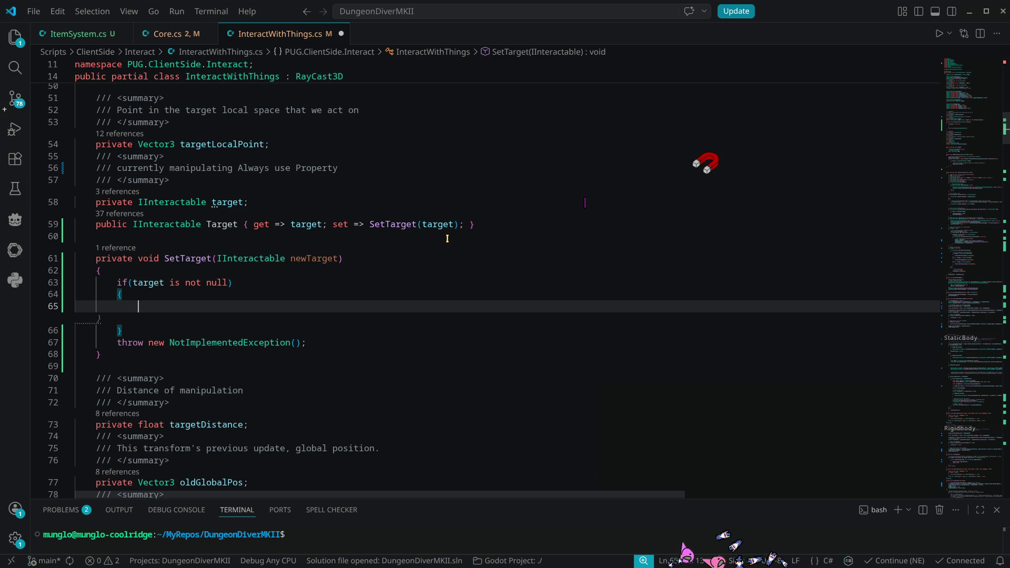
Add target.body.TreeExiting += WhenTargetExitsTree; in the if block and generate the handler stub
text(targ)
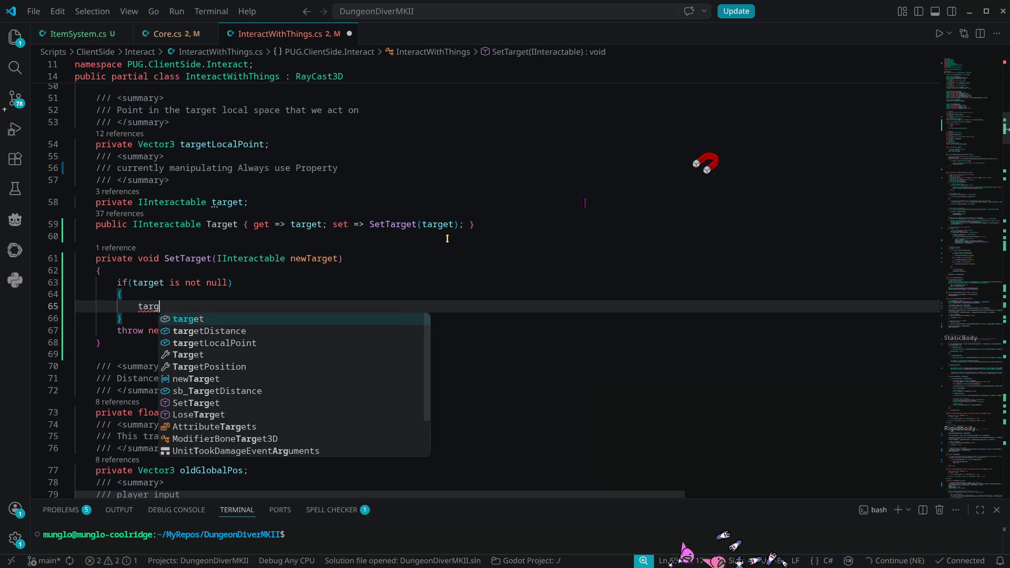
text(et.exit)
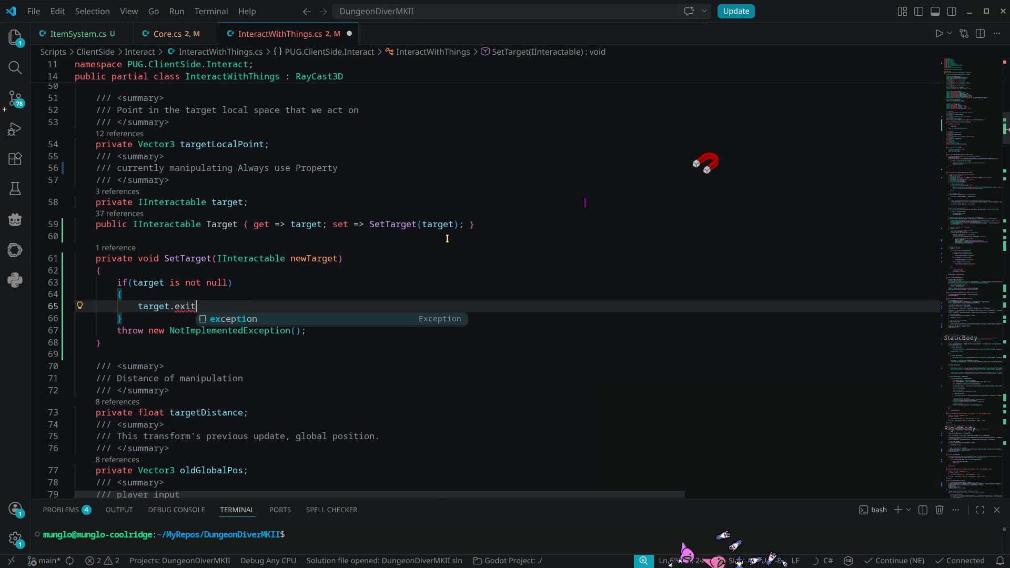
key(BackSpace)
key(BackSpace)
key(BackSpace)
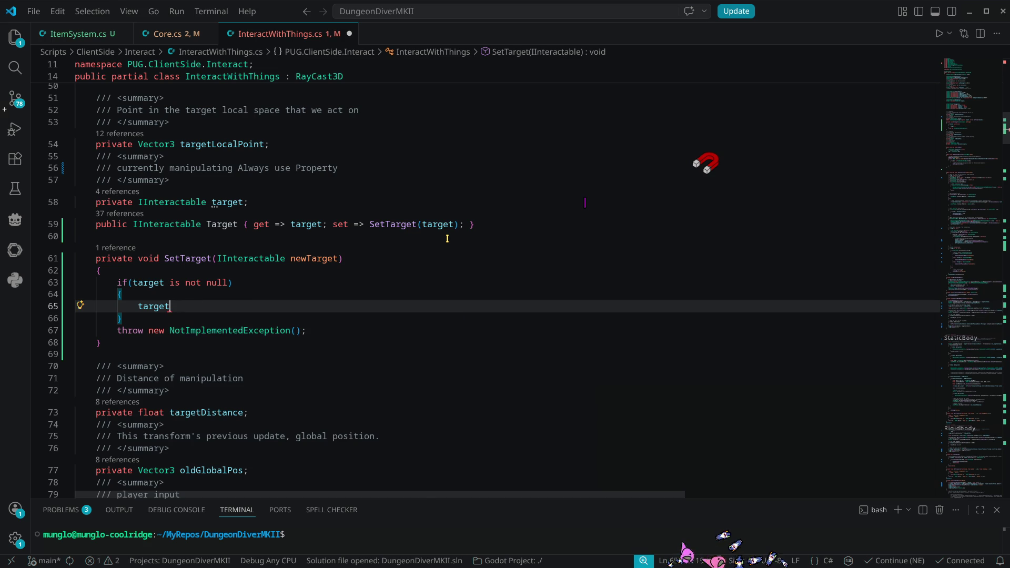
text(.bo)
key(Return)
text(.exit)
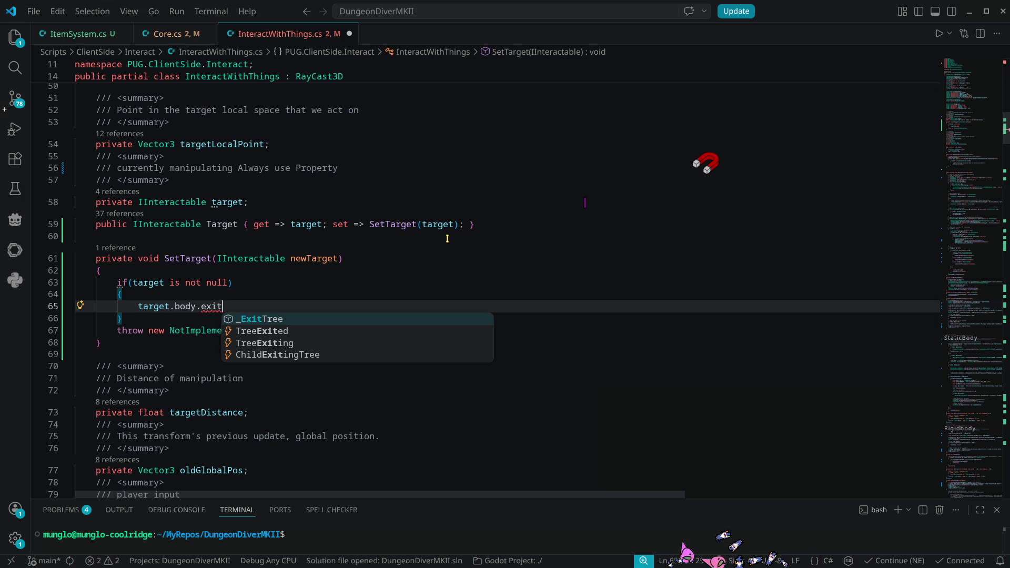
key(Down)
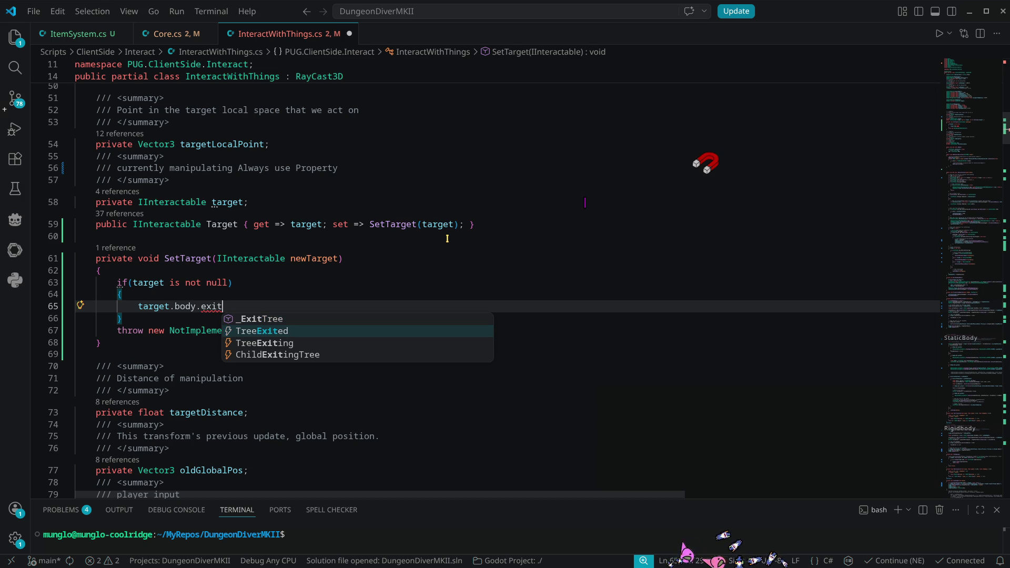
key(Down)
key(Return)
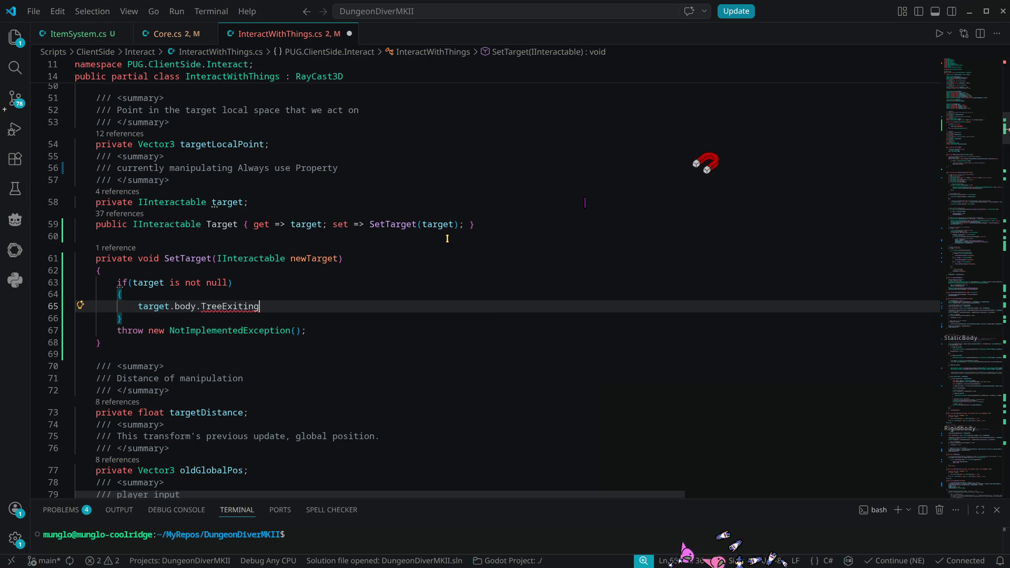
text(+= )
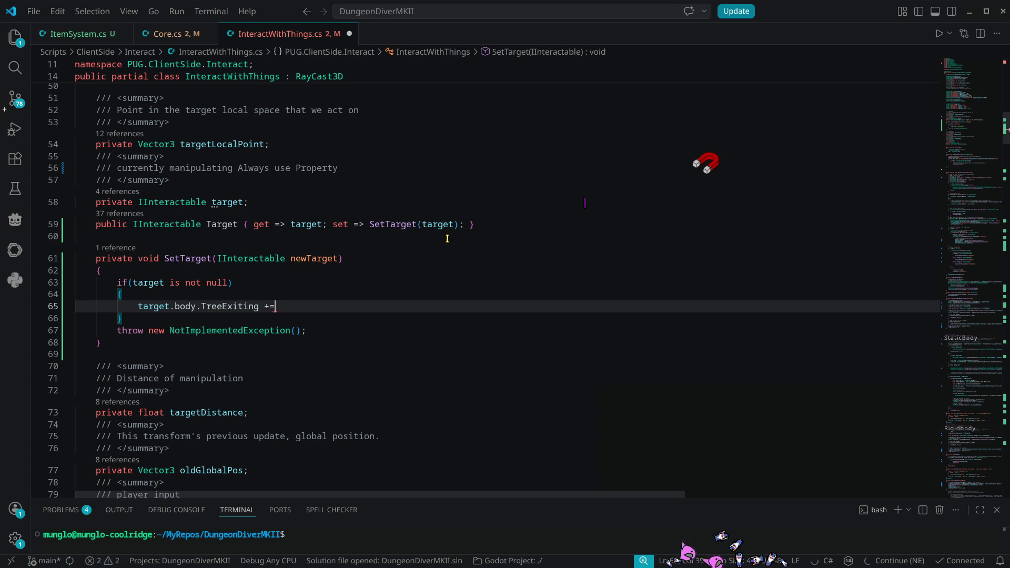
text(WhenTar)
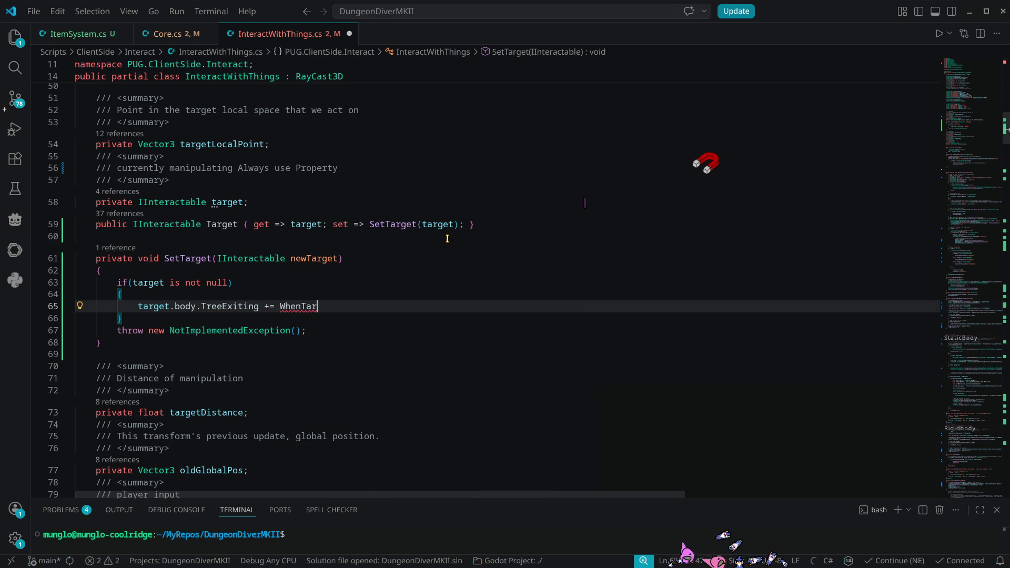
text(getExitsTree)
text(;)
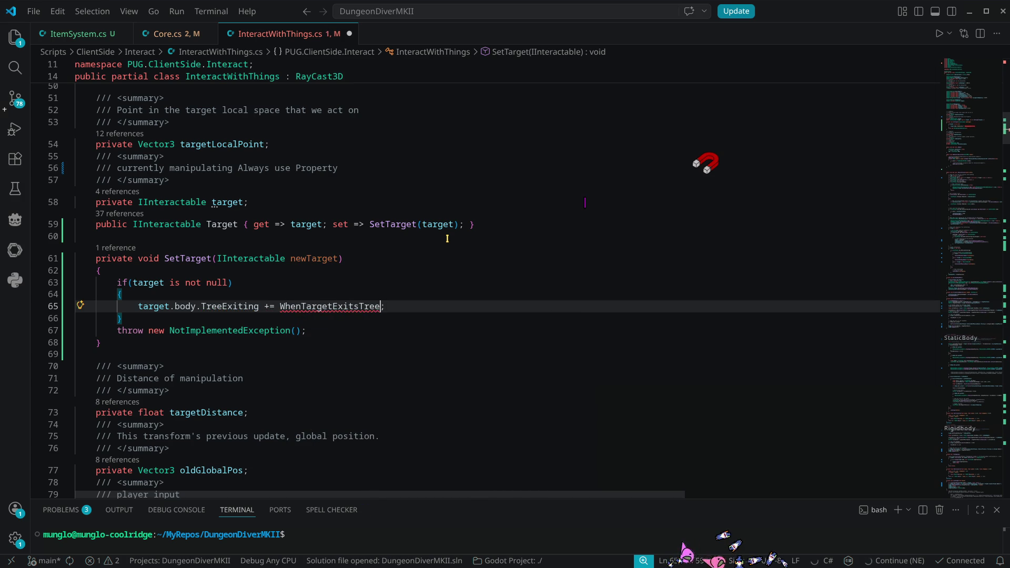
key(ctrl+period)
key(Return)
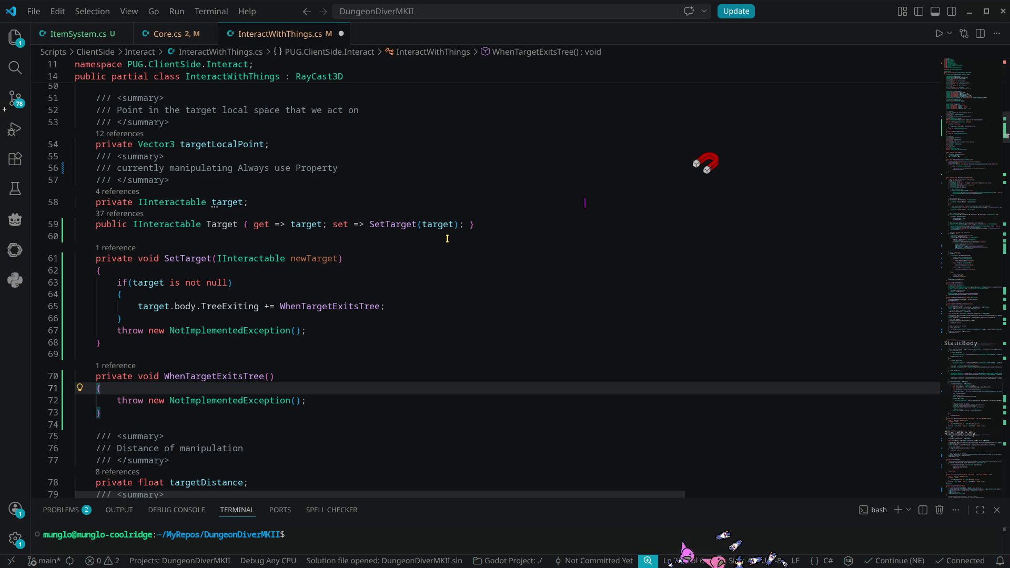
Duplicate the subscription line below the if block and delete the NotImplementedException throw
click(400, 305)
key(ctrl+c)
key(Down)
key(Return)
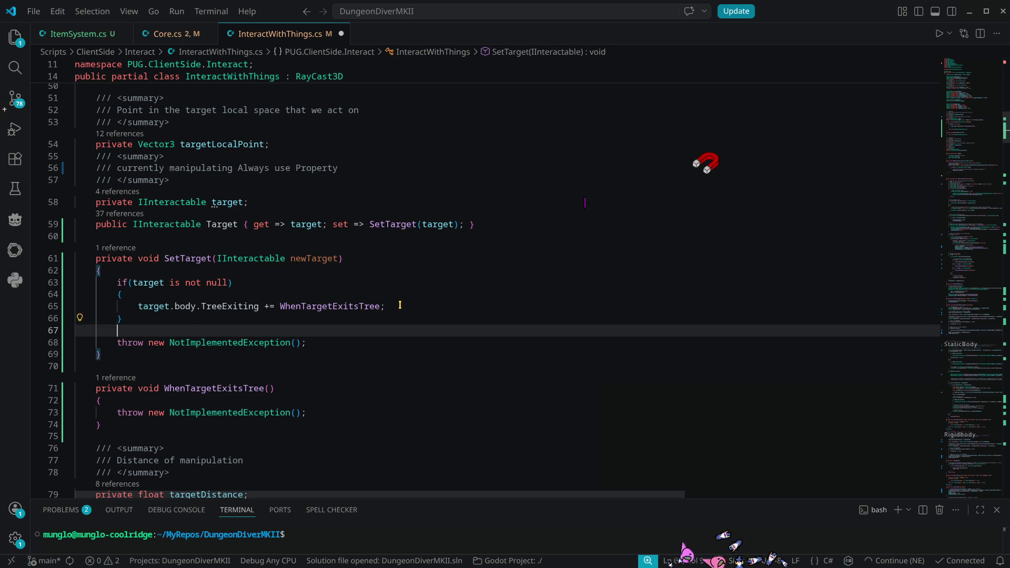
key(ctrl+v)
key(Down)
key(shift+End)
key(BackSpace)
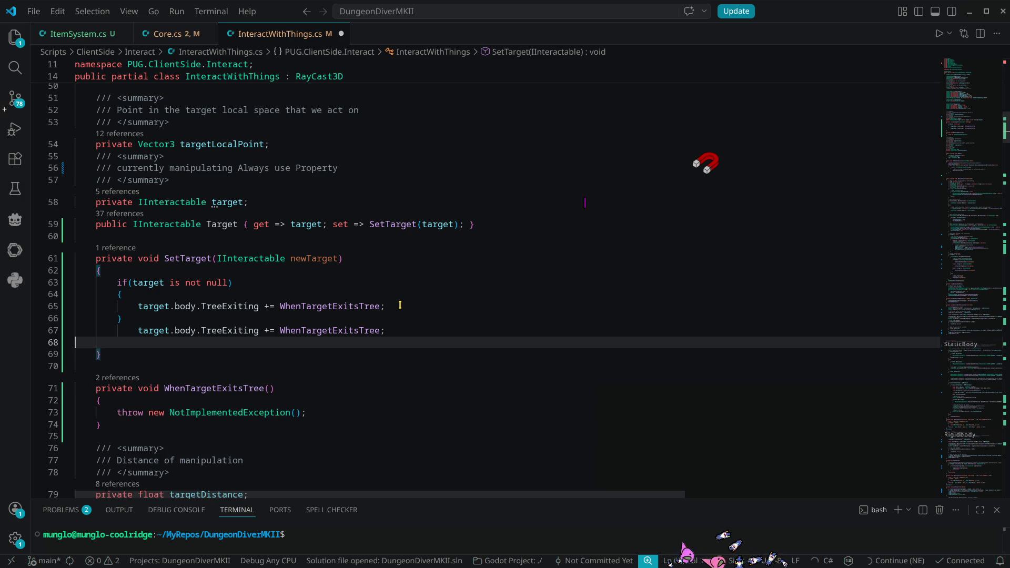
key(Up)
key(alt+Up)
Insert target = newTarget; between the two subscriptions and reformat away the blank lines
text(tar)
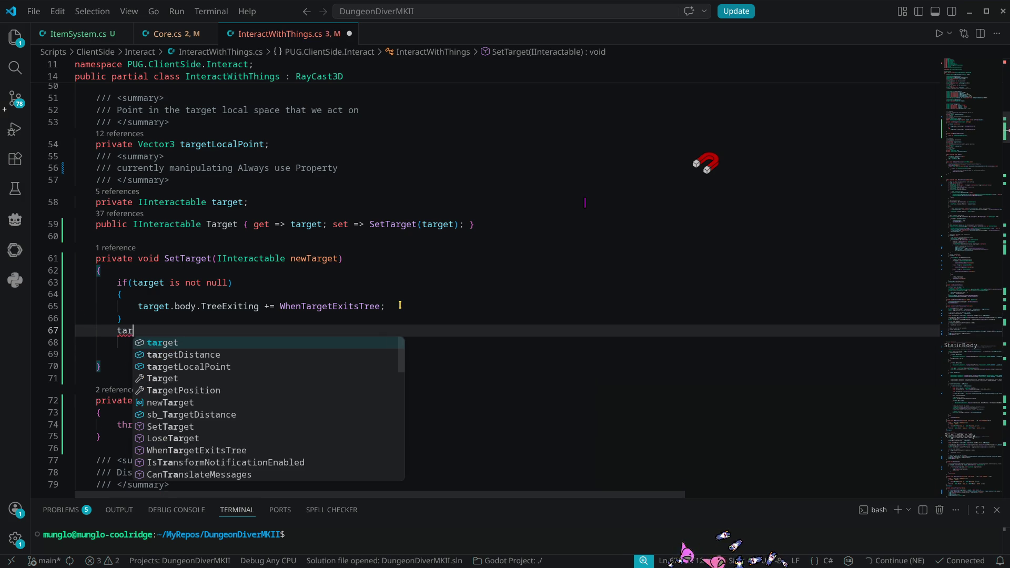
text(get = newtr)
key(BackSpace)
text(a)
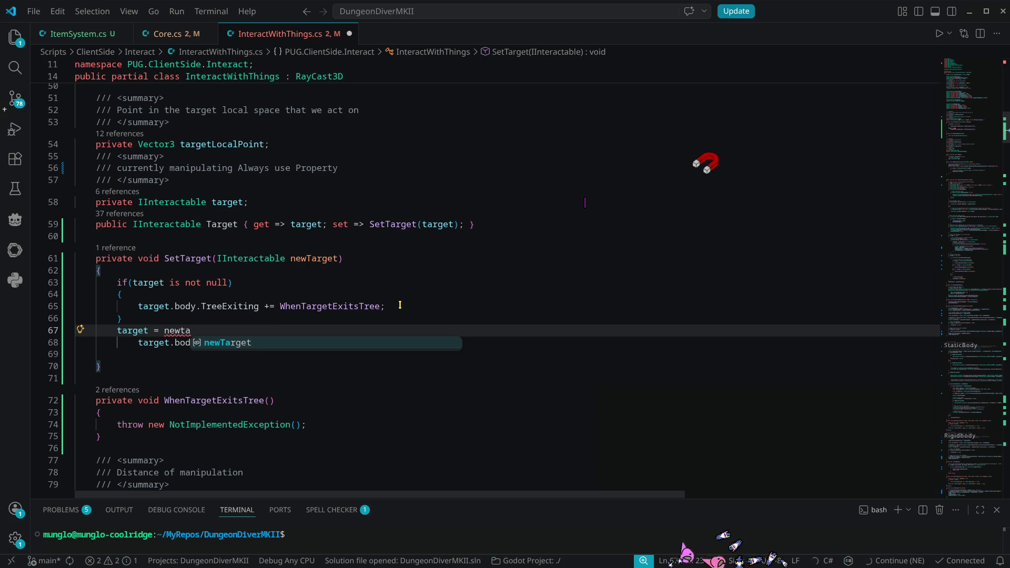
key(Tab)
text(;)
key(Return)
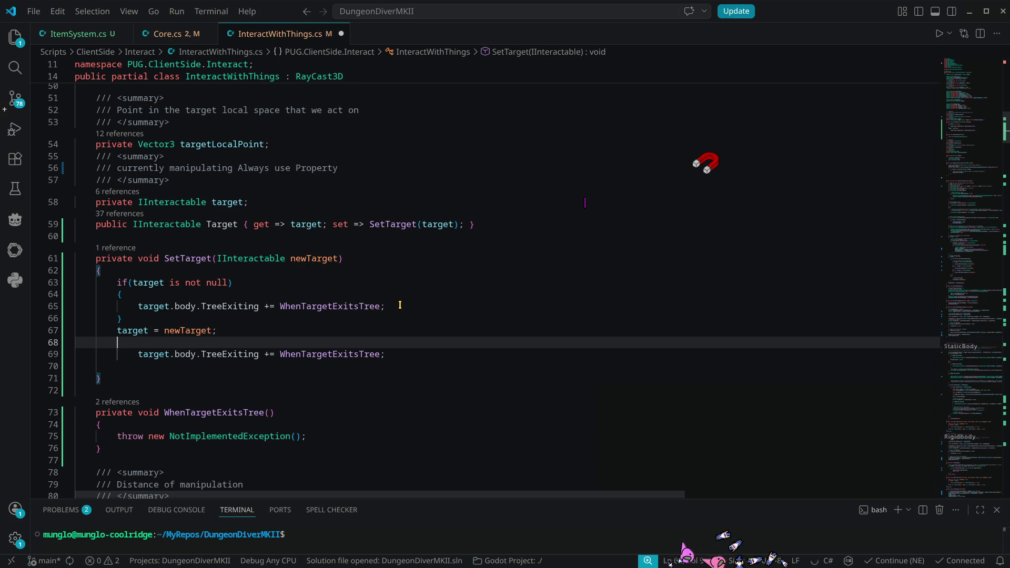
key(ctrl+shift+i)
key(Down)
key(Down)
key(BackSpace)
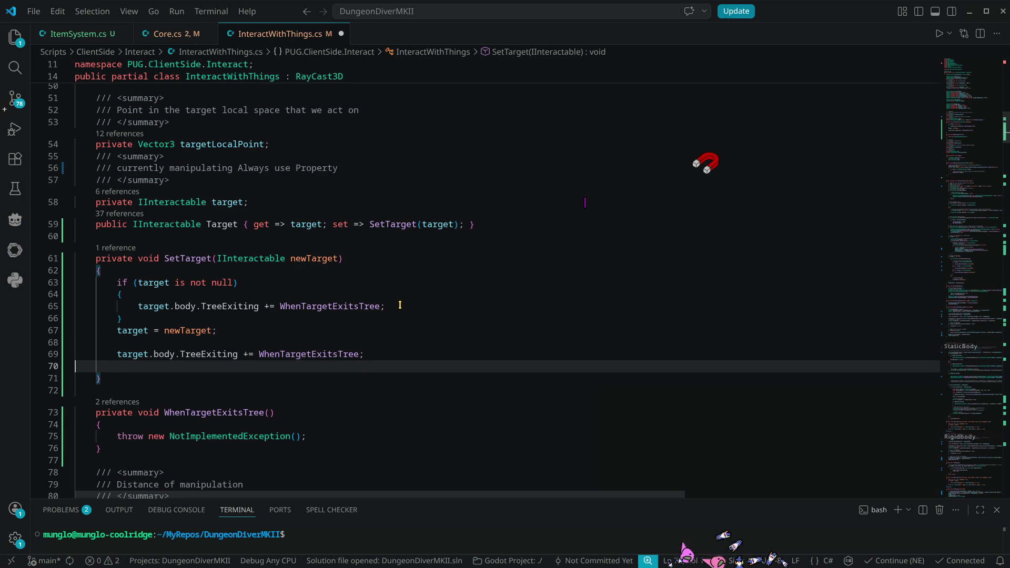
key(Home)
key(Home)
key(BackSpace)
Change the first subscription's += to -= so it unsubscribes the old target, and save
key(Up)
key(Up)
key(Up)
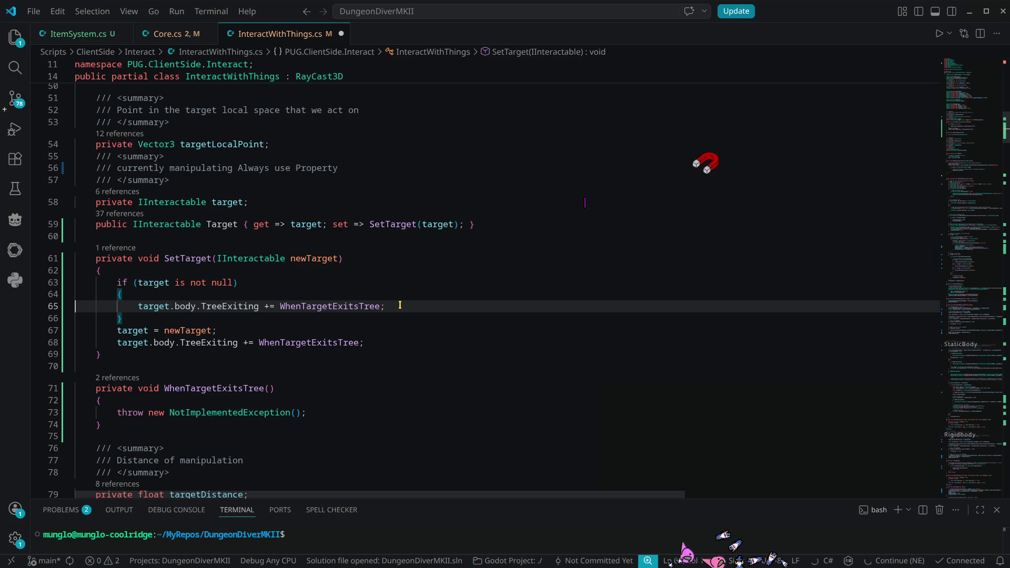
key(End)
key(Left)
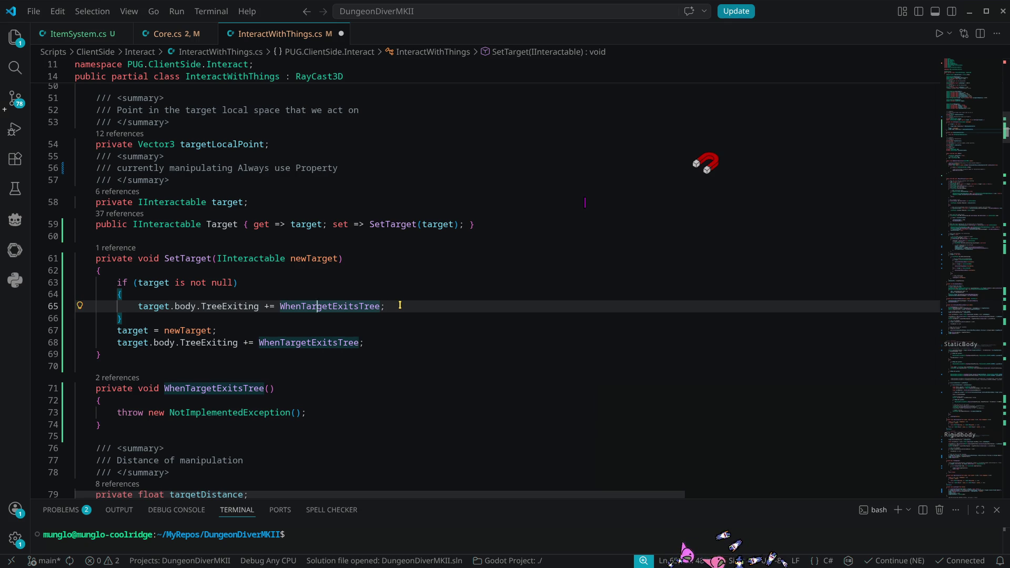
key(Left)
key(Left)
key(Left)
key(BackSpace)
text(-)
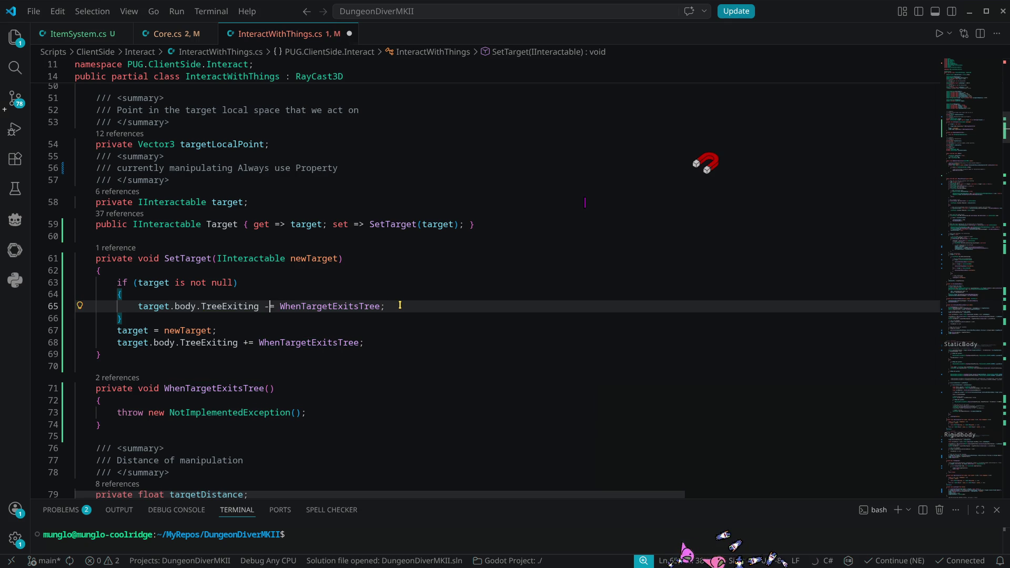
click(343, 259)
key(ctrl+s)
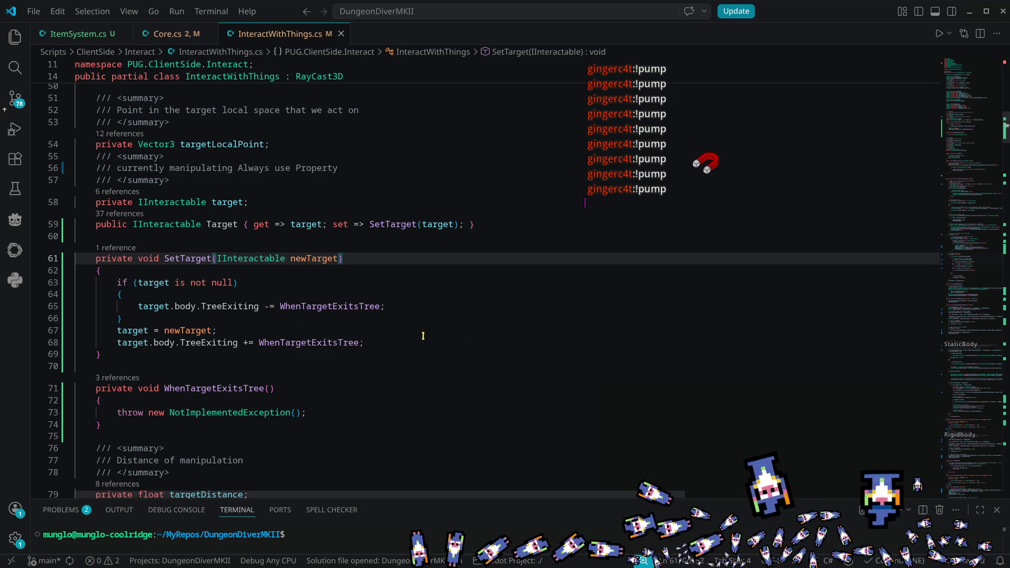
Replace the NotImplementedException throw in WhenTargetExitsTree with 'target = null;' and save the file
click(301, 335)
drag(116, 413, 320, 413)
text(target)
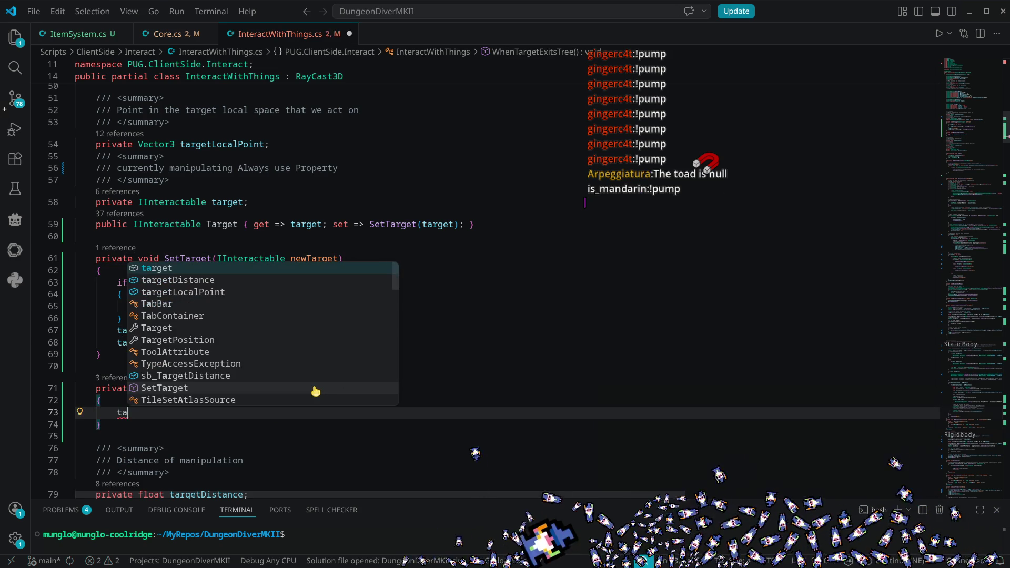
key(Escape)
text( = null)
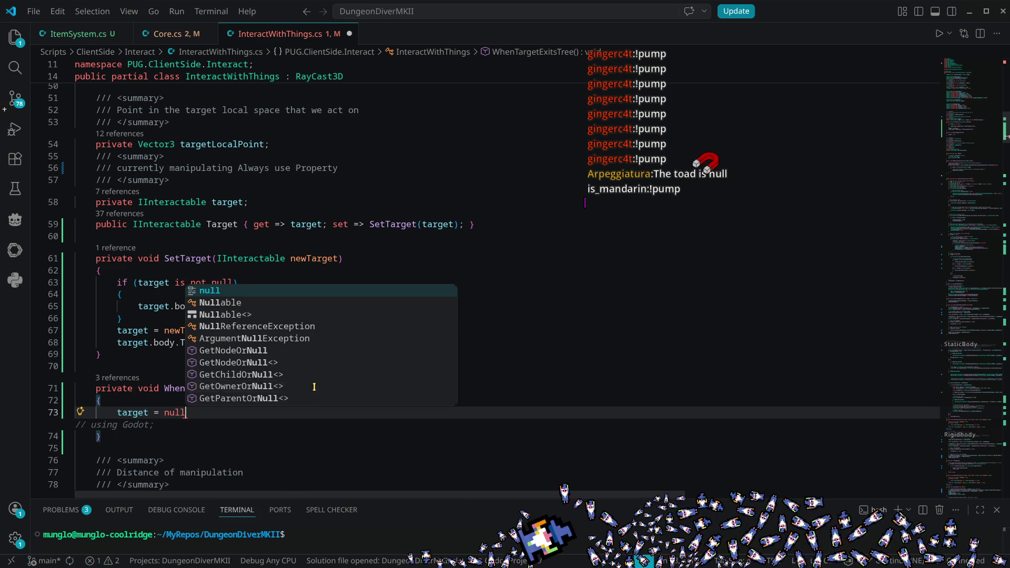
text(;)
key(ctrl+s)
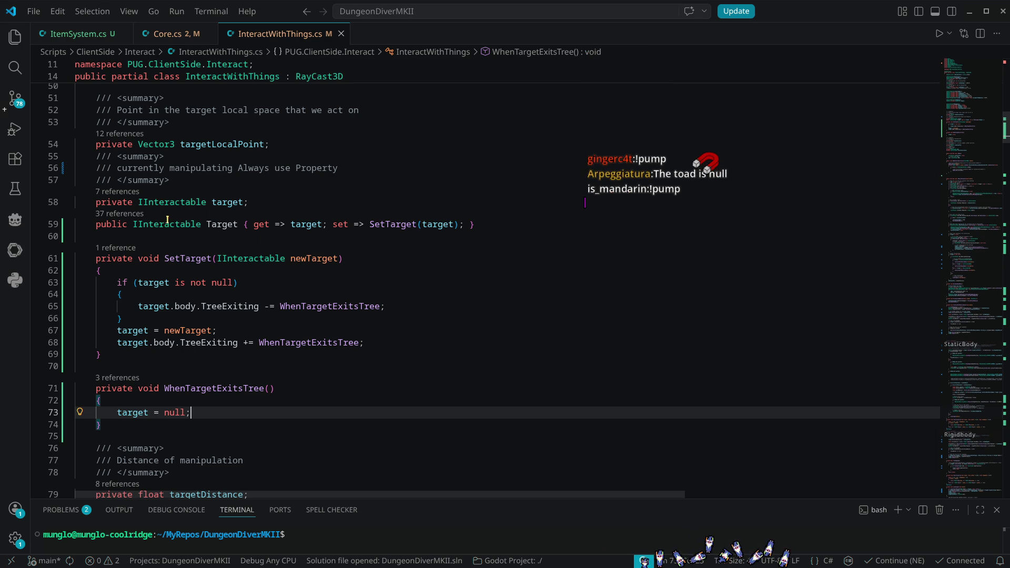
double_click(227, 202)
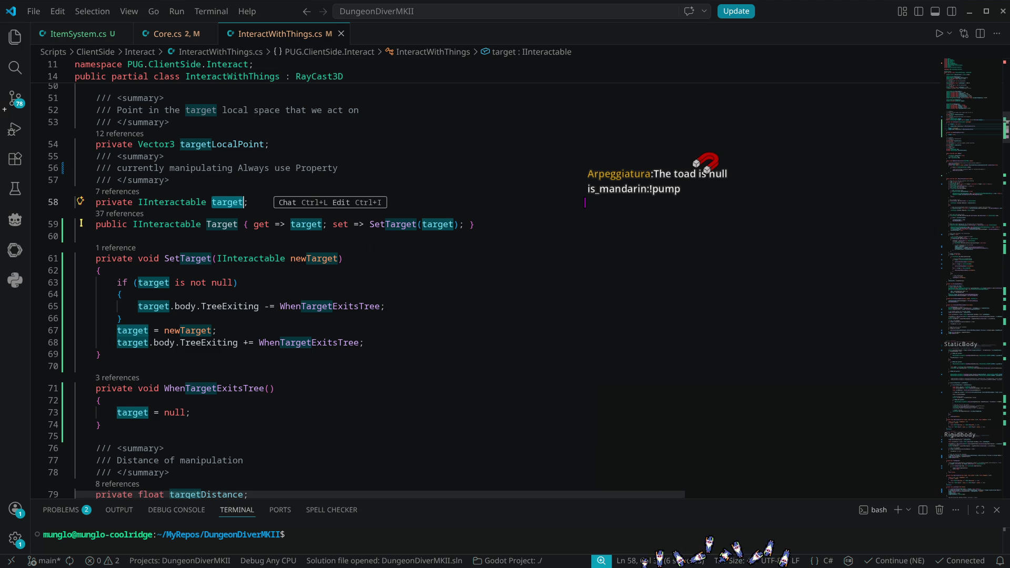
click(112, 193)
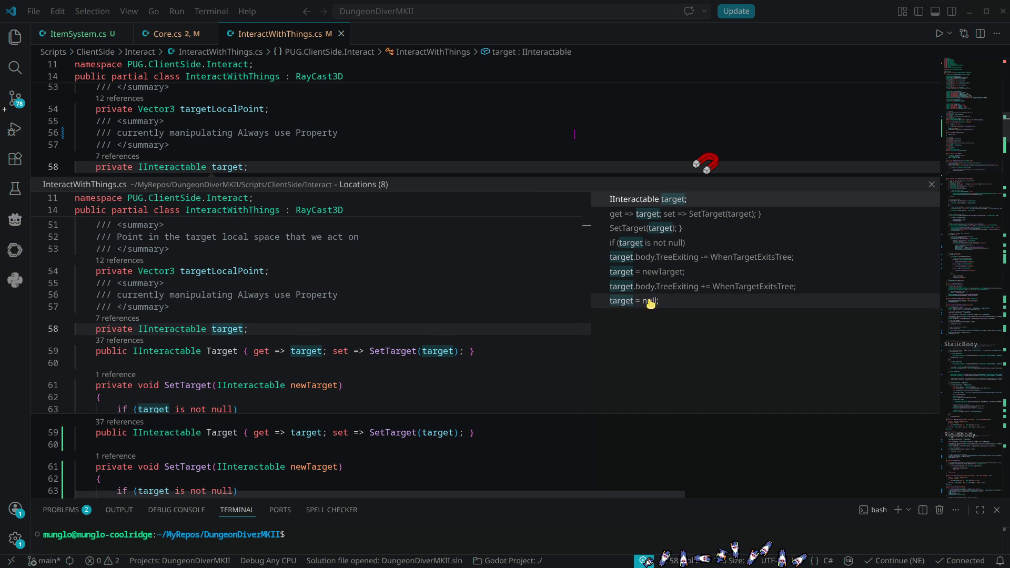
click(669, 302)
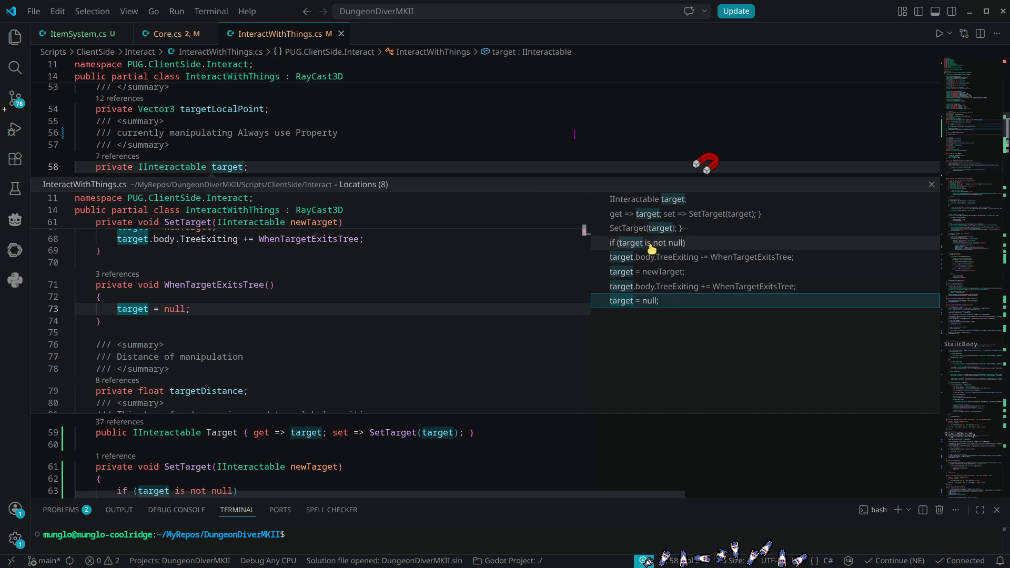
click(648, 293)
click(656, 272)
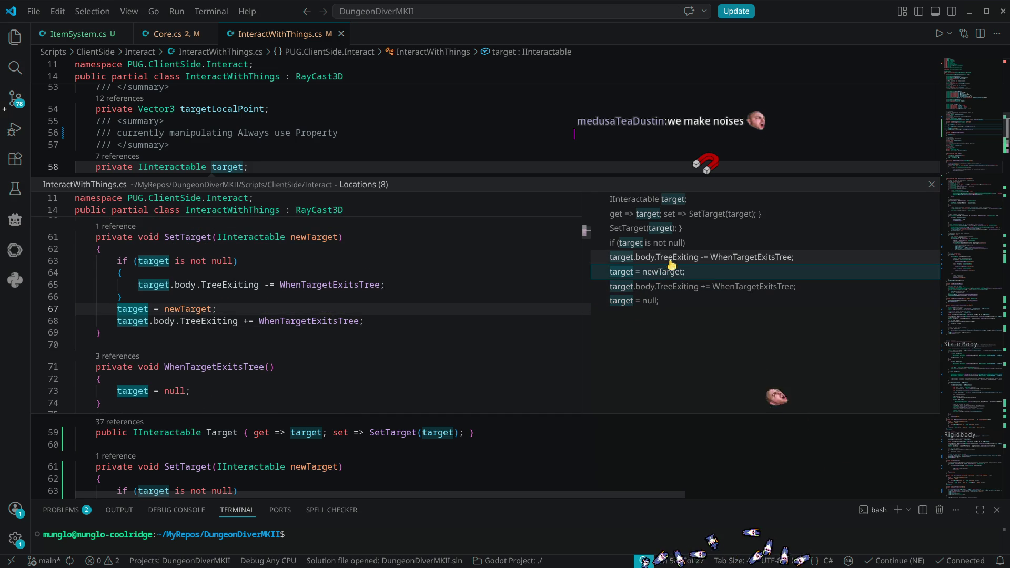
click(664, 254)
key(Up)
key(Up)
key(Up)
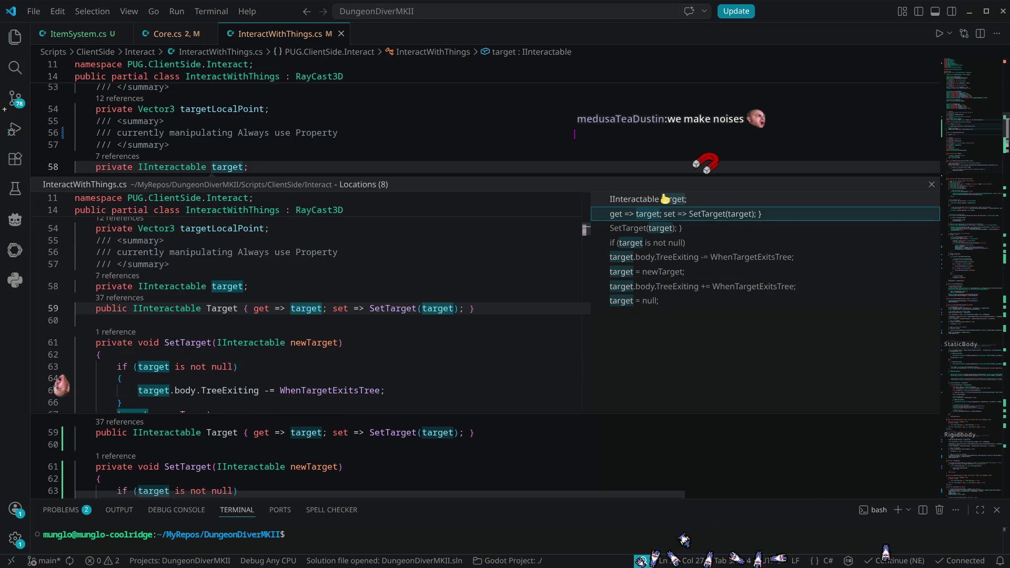
key(Escape)
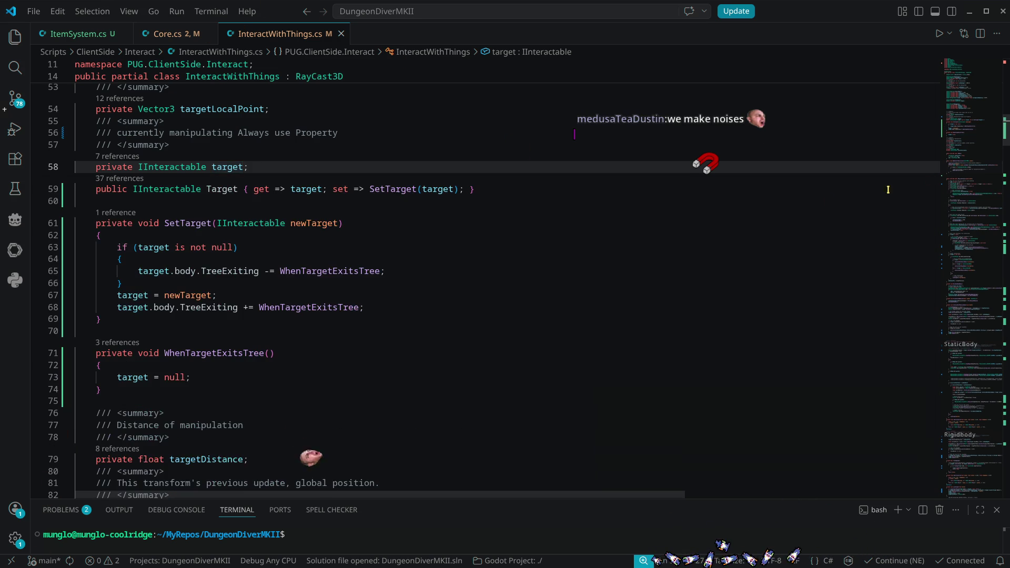
mouse_move(308, 307)
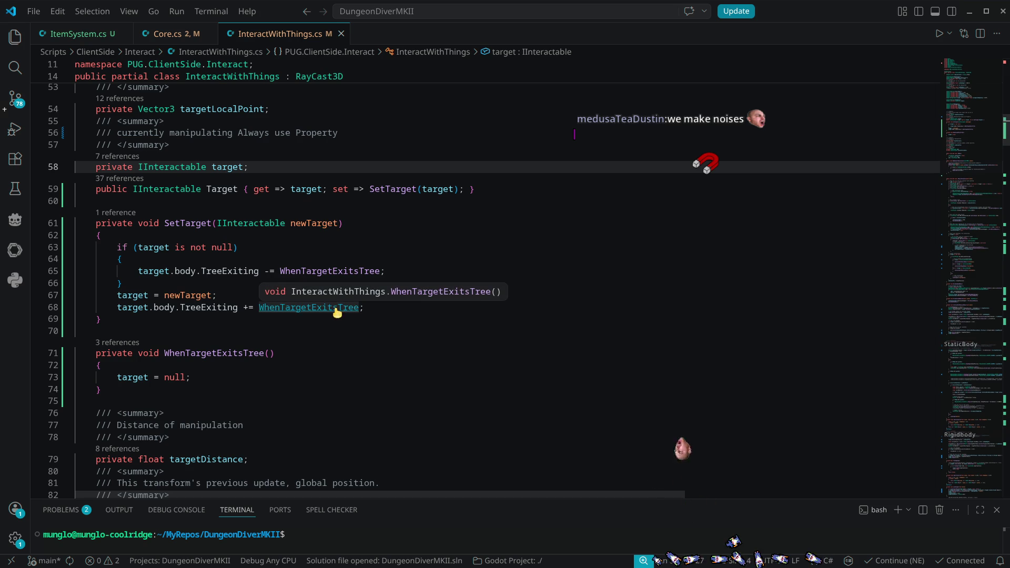
Return to Godot and build the .NET project by running Pugnarium
click(970, 11)
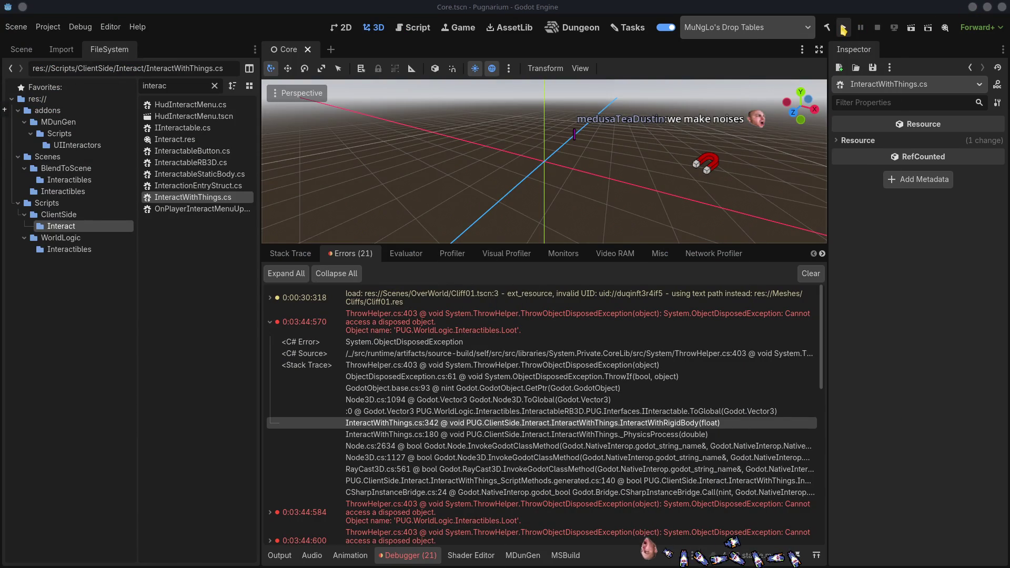
click(842, 28)
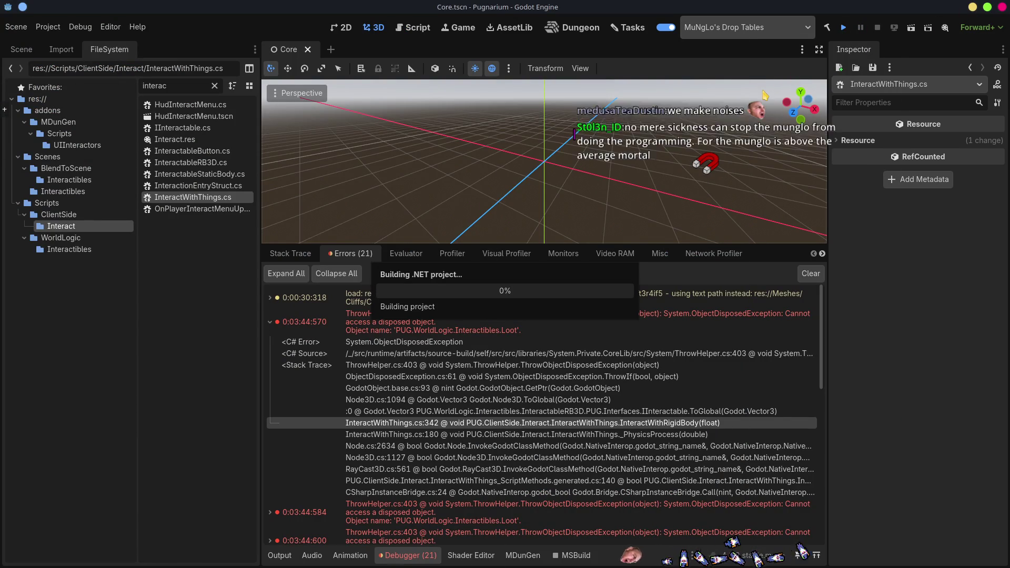
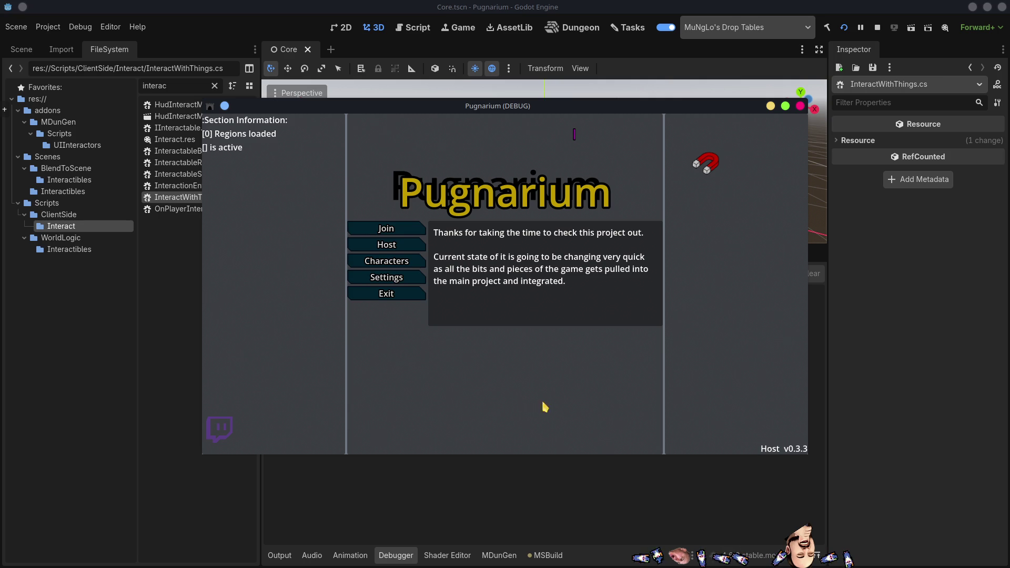
Host a Pugnarium session with Host and Start Host, then play as NosyFella
click(379, 248)
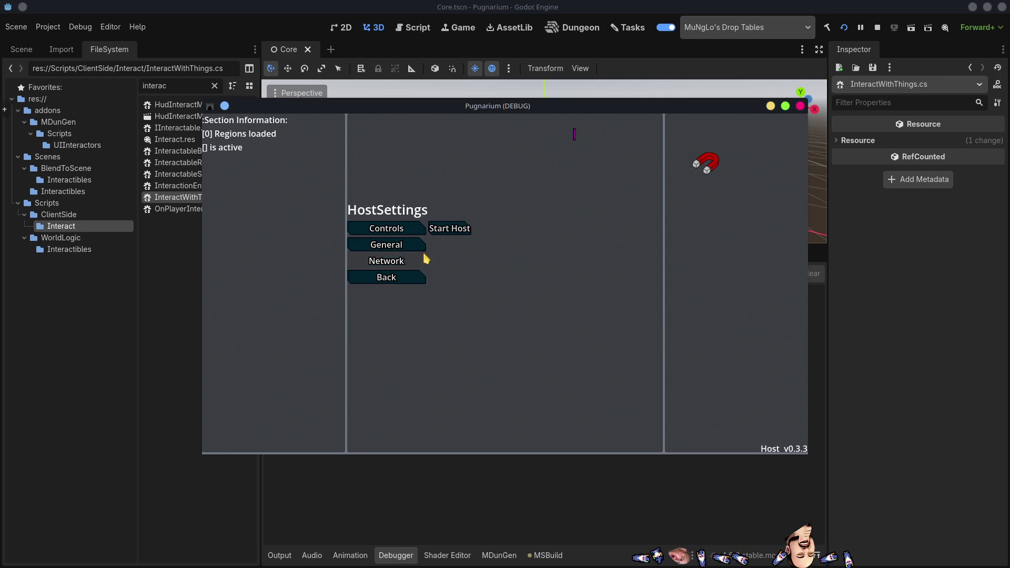
click(441, 229)
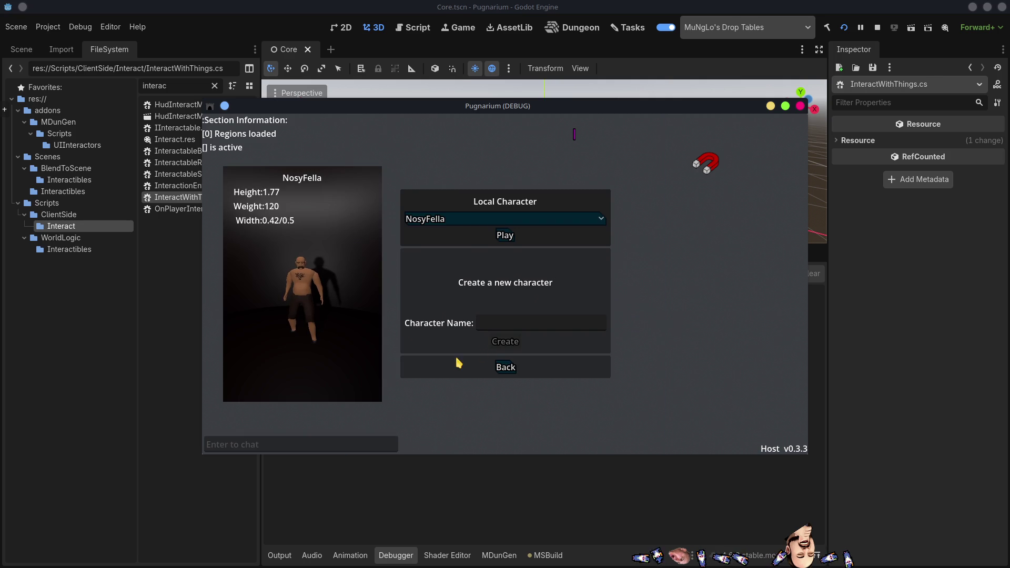
click(505, 236)
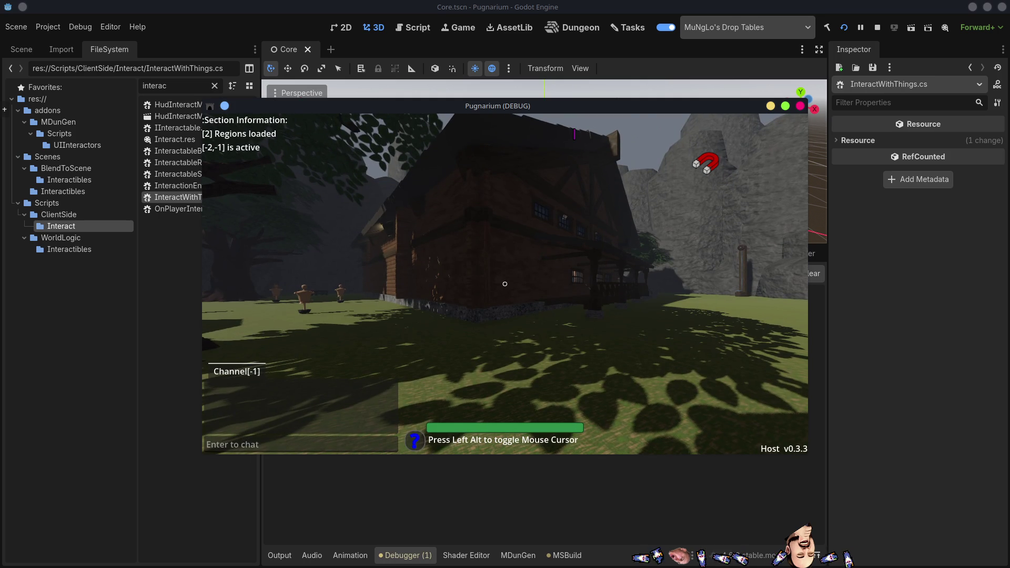
Walk past the house, look around, and climb the steps through its arched doorway
key(w)
key(w)
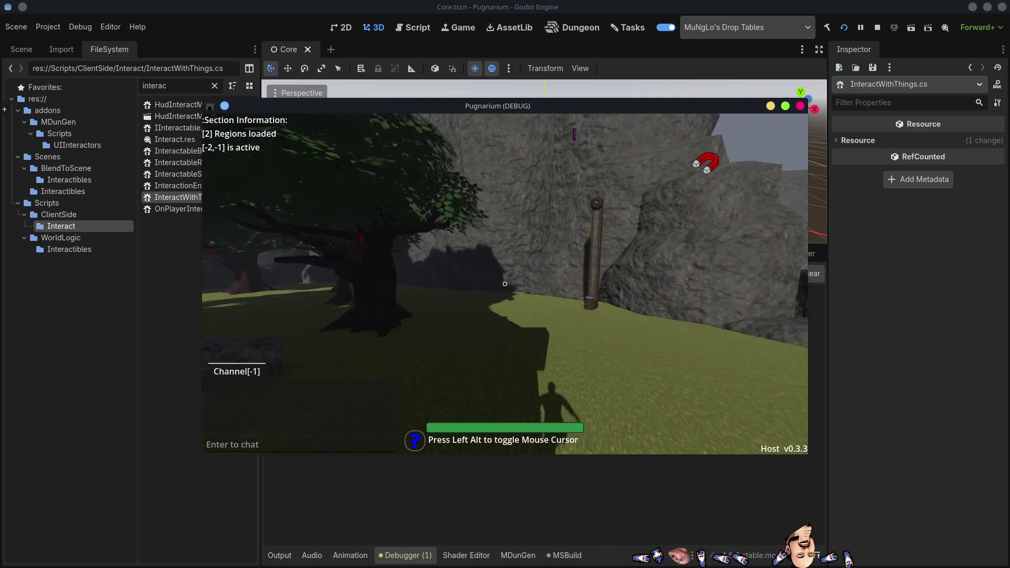
key(w)
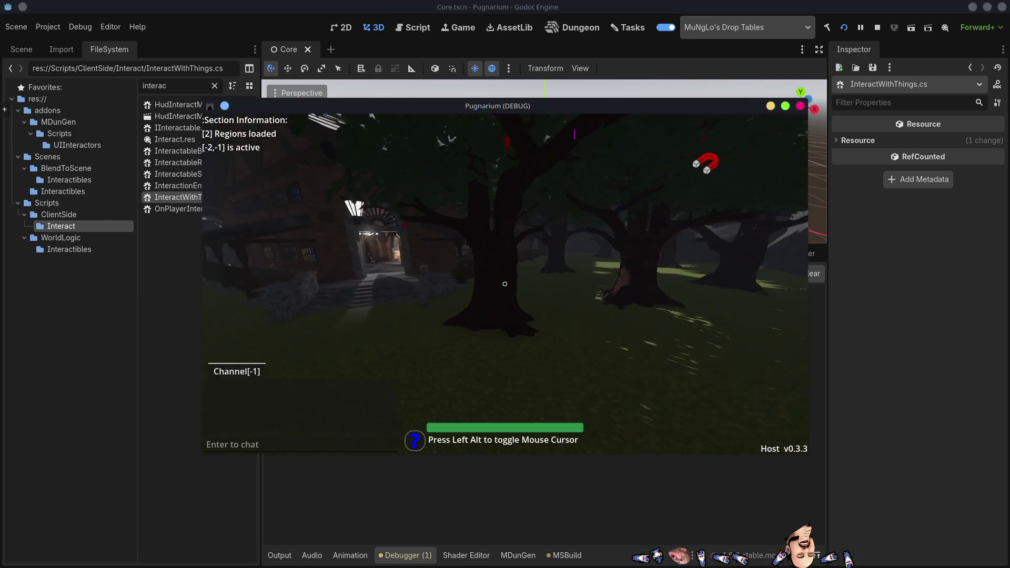
key(w)
key(w)
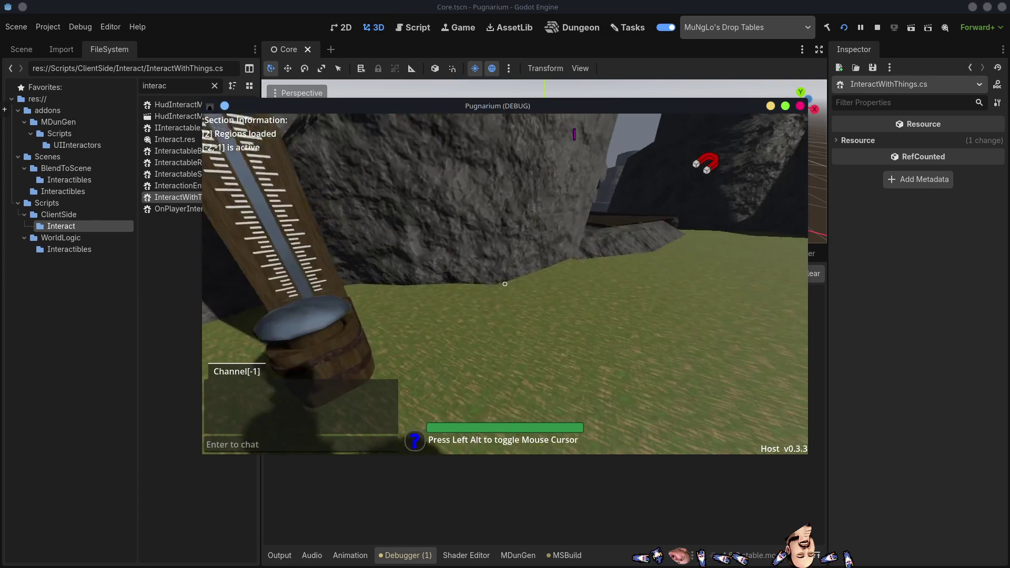
key(w)
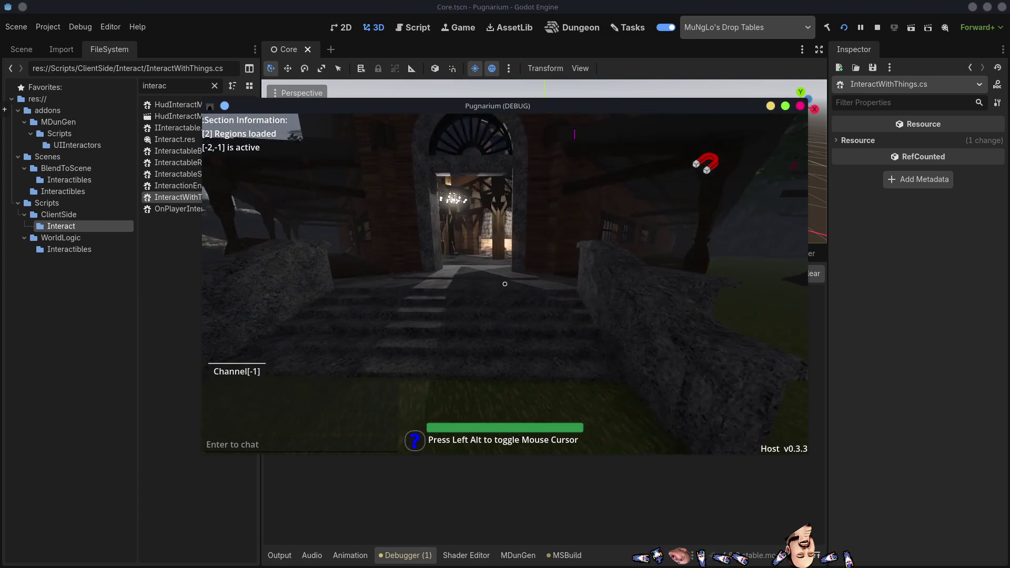
key(w)
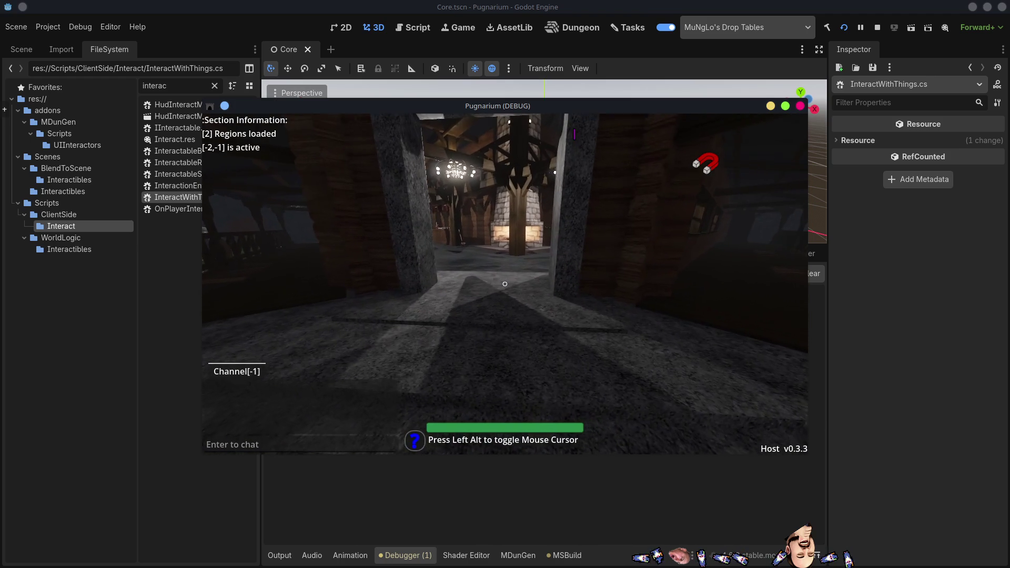
Walk through the tavern hall past the fireplace and the counter with pots
key(w)
key(w)
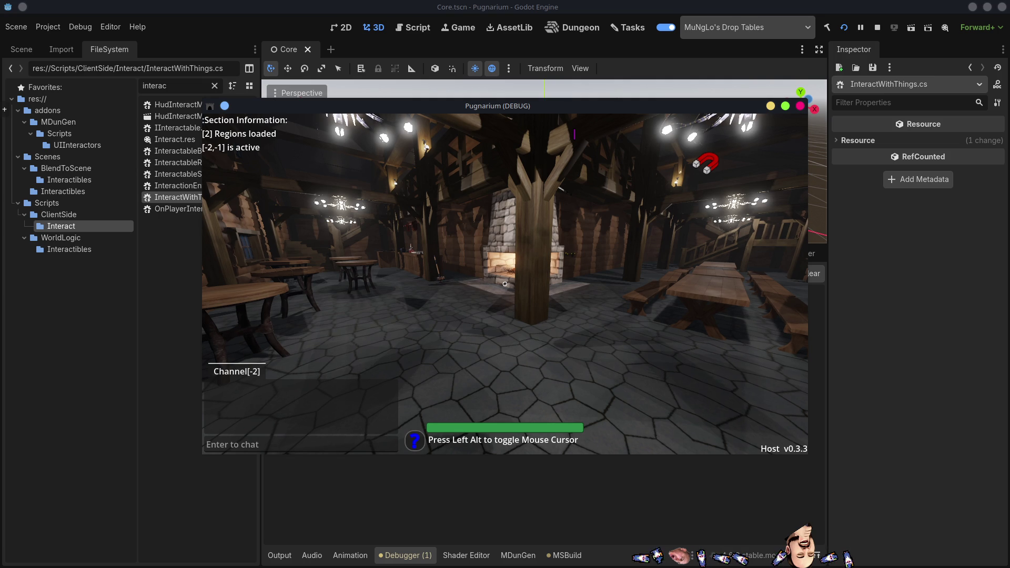
key(w)
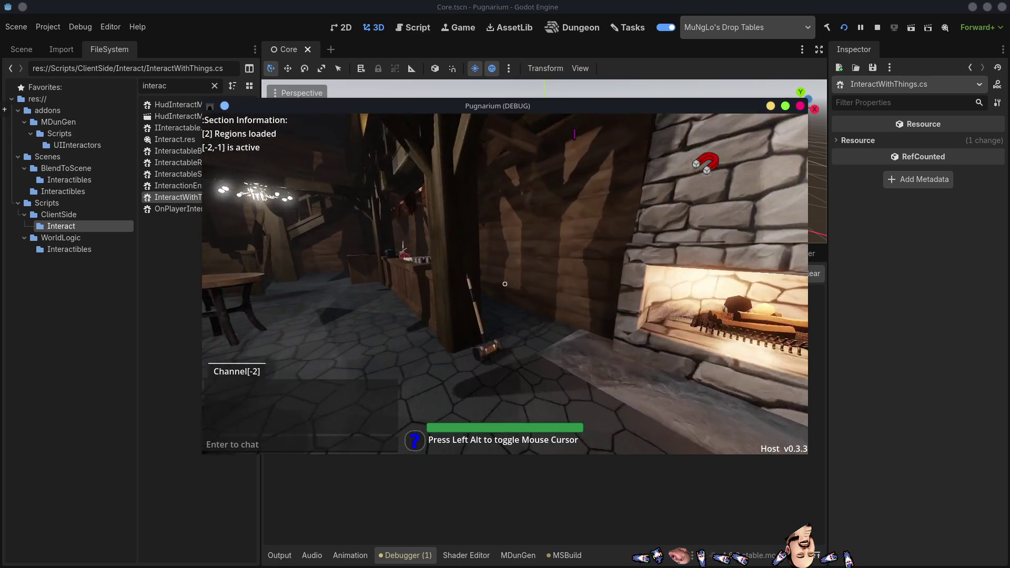
key(w)
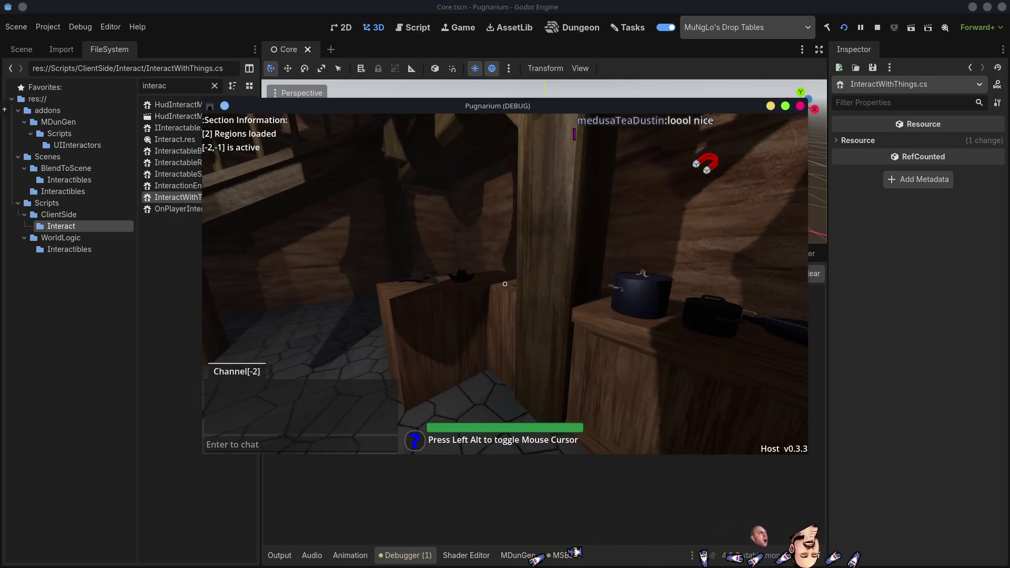
mouse_move(505, 285)
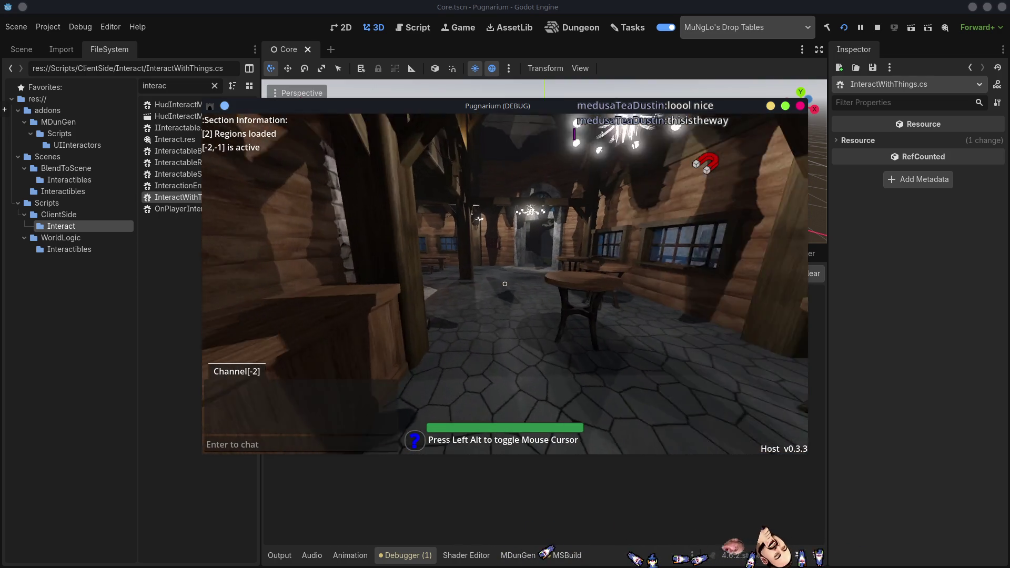
key(w)
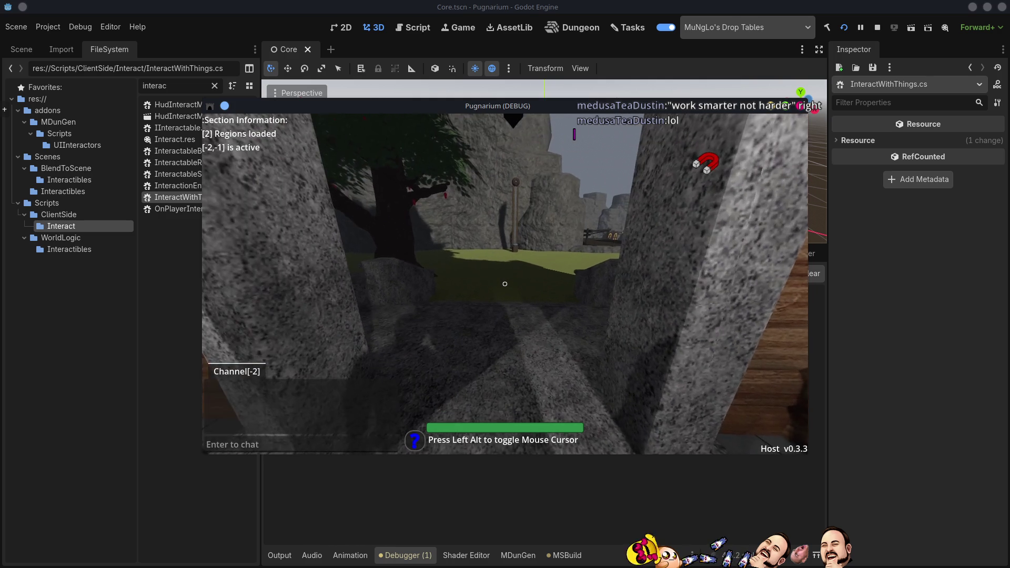
Release the mouse cursor from the game's camera-look mode with Left Alt
key(alt)
Draw a red rectangle split by one horizontal and two vertical lines into six cells
mouse_move(292, 202)
mouse_down()
mouse_move(705, 372)
mouse_move(409, 175)
mouse_move(266, 177)
mouse_up()
drag(310, 259, 729, 258)
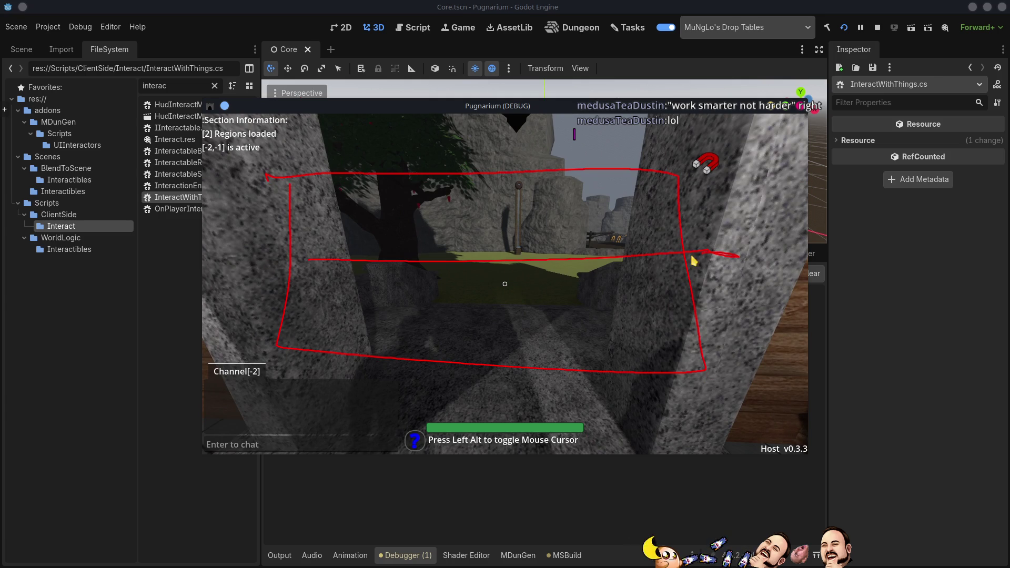
drag(404, 177, 408, 347)
drag(559, 187, 545, 372)
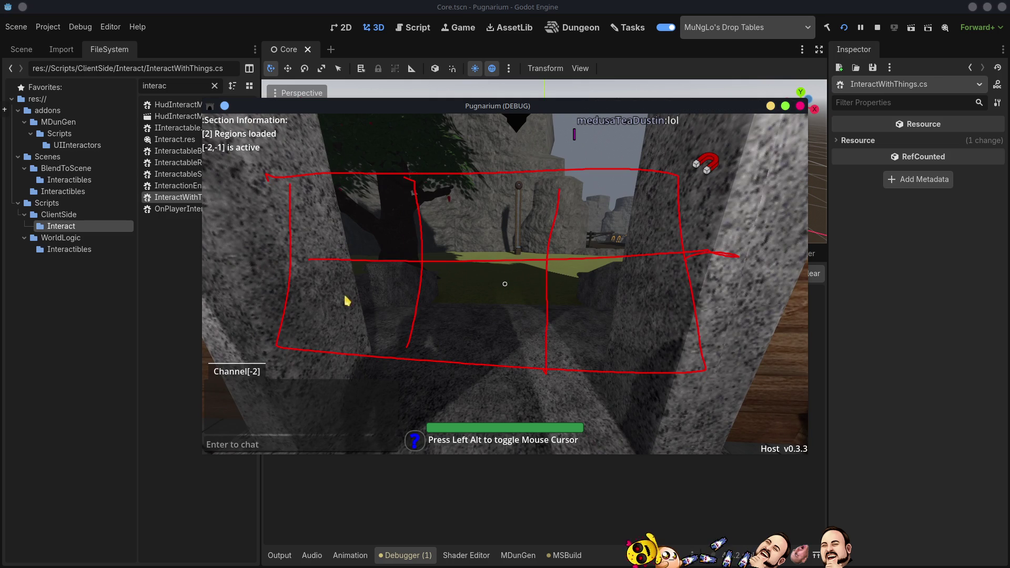
Circle each of the six grid cells in red and outline the middle band
mouse_move(346, 314)
mouse_down()
mouse_move(336, 331)
mouse_move(329, 297)
mouse_up()
mouse_move(463, 316)
mouse_down()
mouse_move(447, 337)
mouse_move(466, 315)
mouse_up()
drag(646, 324, 611, 318)
mouse_move(626, 189)
mouse_down()
mouse_move(593, 187)
mouse_move(631, 190)
mouse_up()
mouse_move(513, 202)
mouse_down()
mouse_move(513, 212)
mouse_move(515, 197)
mouse_up()
drag(355, 197, 321, 188)
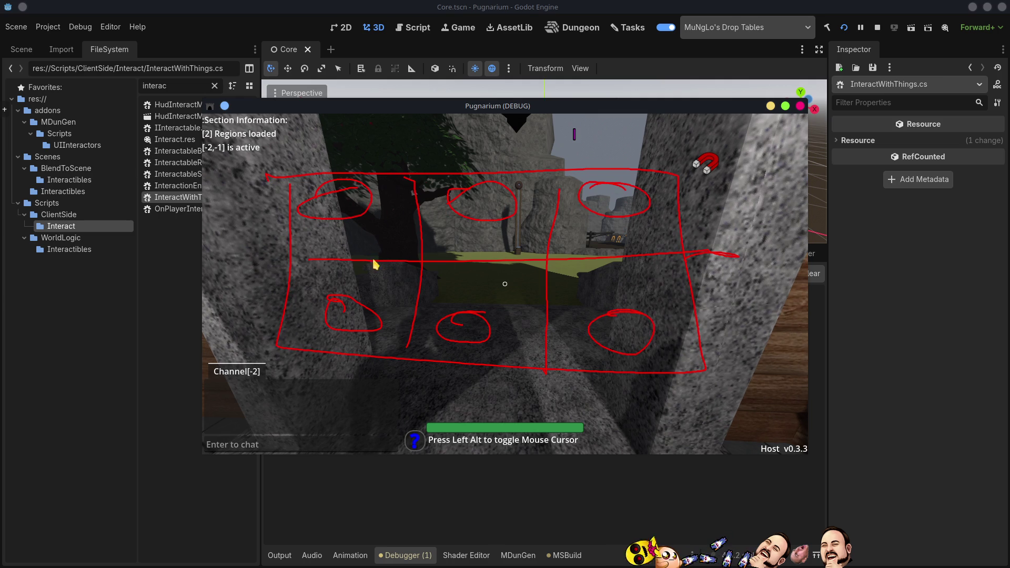
mouse_move(378, 230)
mouse_down()
mouse_move(519, 285)
mouse_move(599, 241)
mouse_move(381, 240)
mouse_up()
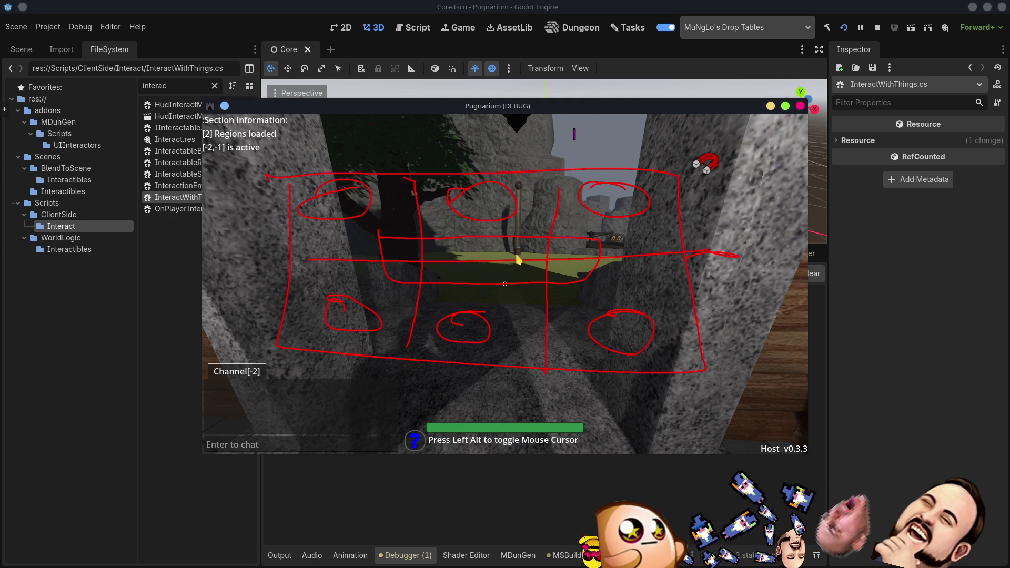
Add a red arrow, arc and scribbles over the game view, then show the F3 debug stats
drag(390, 250, 417, 248)
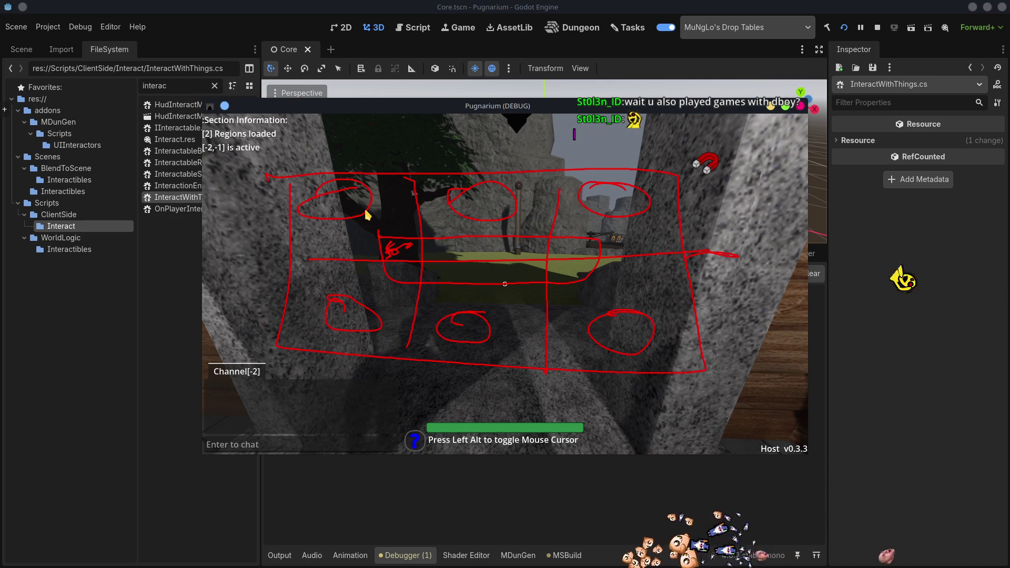
mouse_move(360, 242)
mouse_down()
mouse_move(388, 289)
mouse_move(620, 271)
mouse_move(343, 289)
mouse_move(453, 266)
mouse_move(594, 295)
mouse_move(564, 322)
mouse_up()
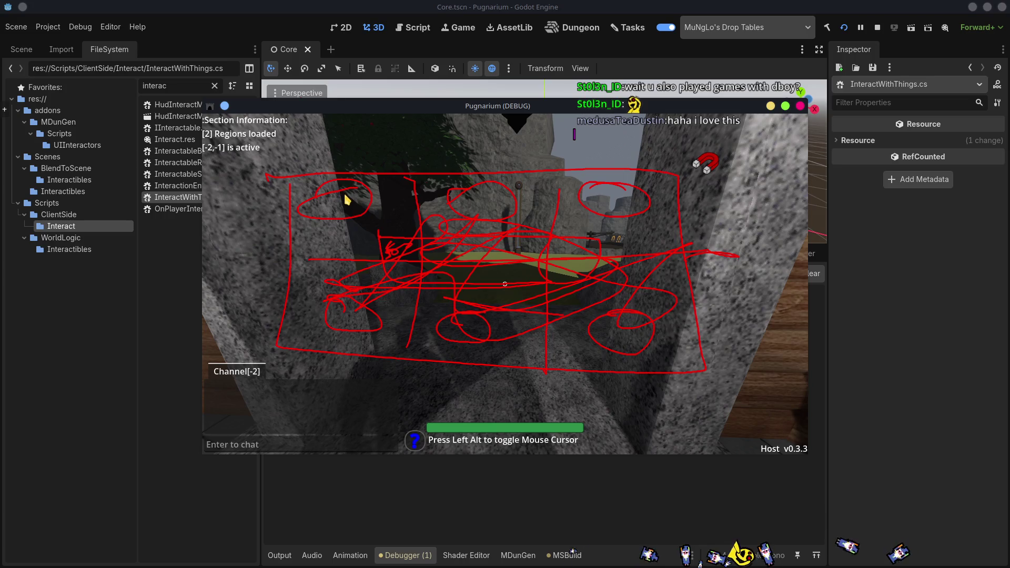
drag(348, 174, 485, 181)
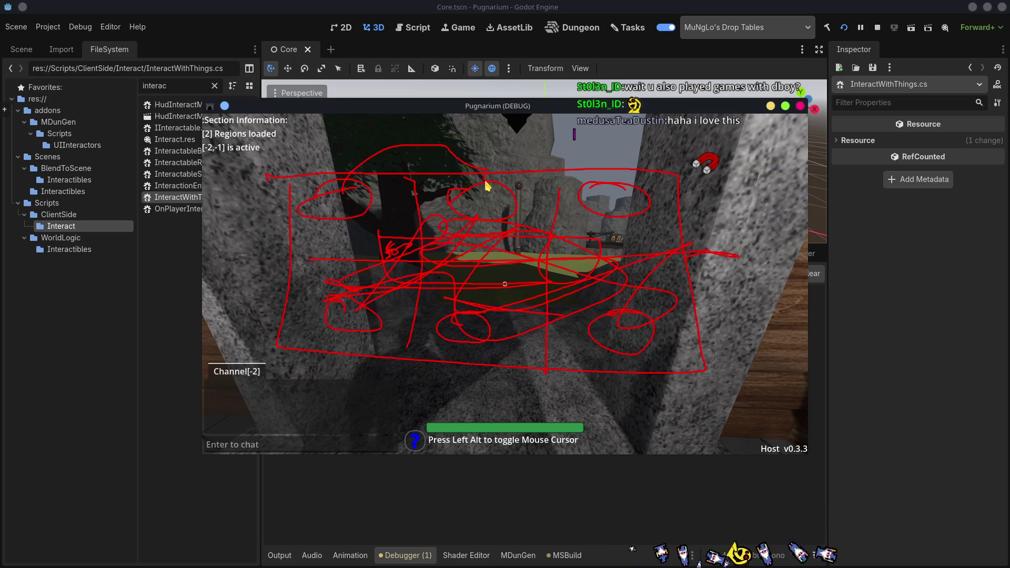
mouse_move(313, 200)
mouse_down()
mouse_move(306, 192)
mouse_move(335, 207)
mouse_move(348, 189)
mouse_move(317, 198)
mouse_move(363, 194)
mouse_move(314, 197)
mouse_move(331, 197)
mouse_up()
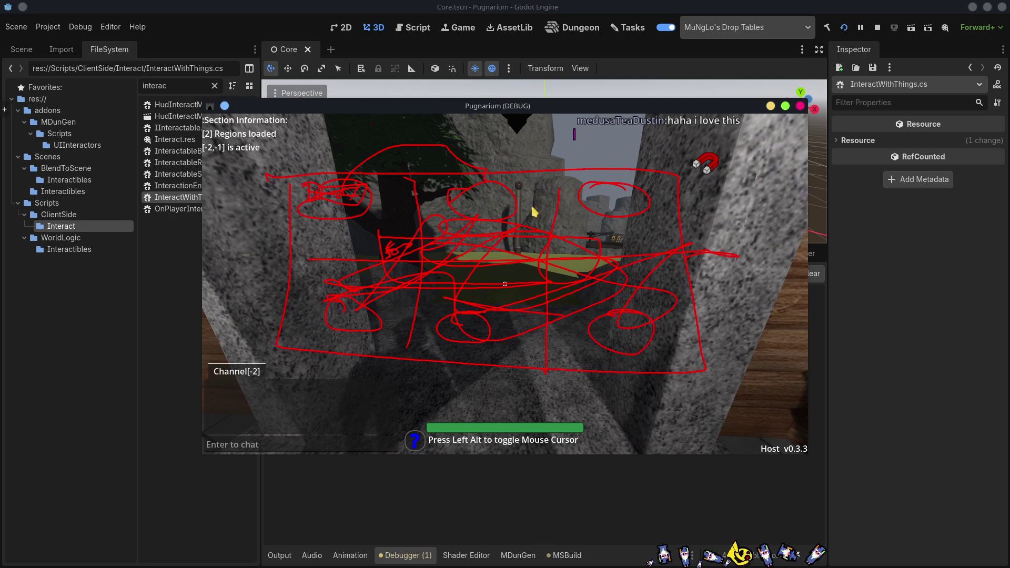
mouse_move(475, 219)
mouse_down()
mouse_move(589, 316)
mouse_move(660, 204)
mouse_move(633, 282)
mouse_move(652, 247)
mouse_up()
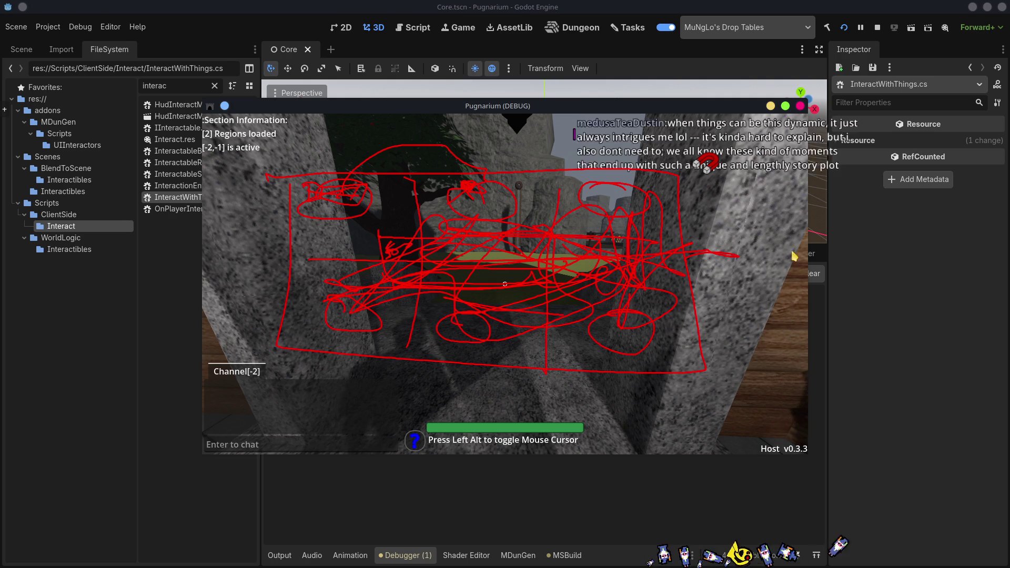
key(F3)
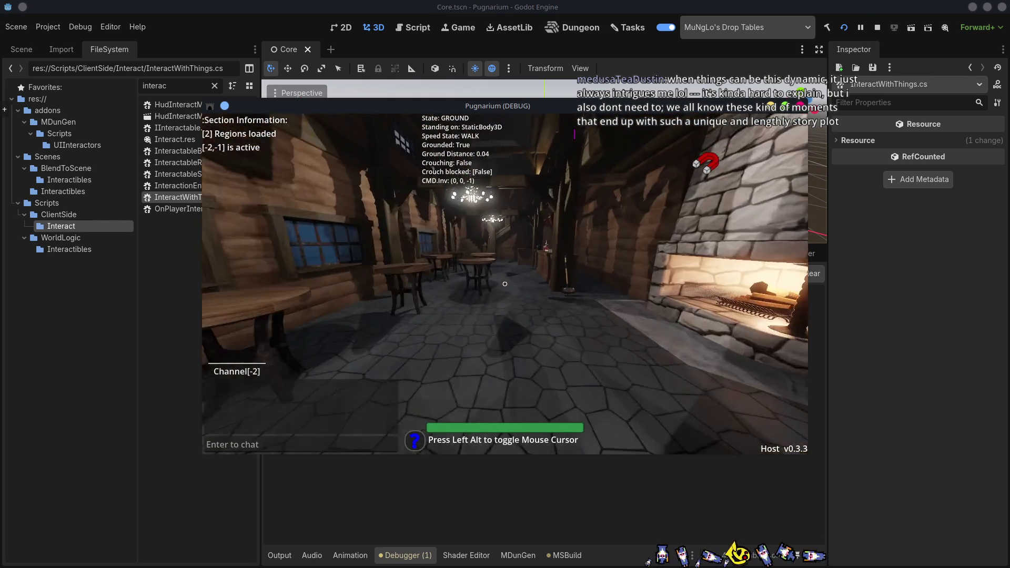
Pick up the egg at the counter, then sprint and jump out onto the grass toward the tree
key(w)
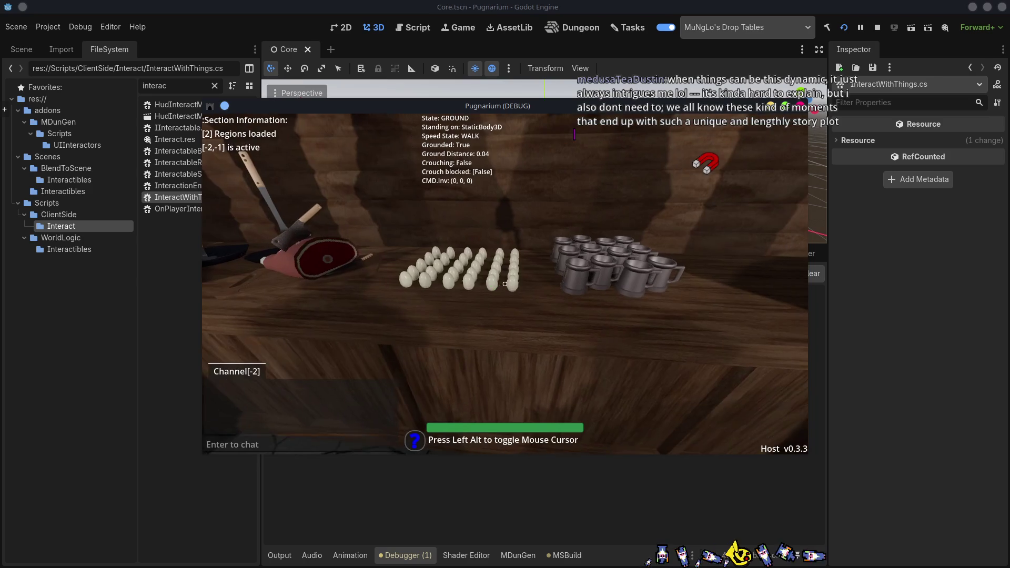
key(e)
key(shift+w)
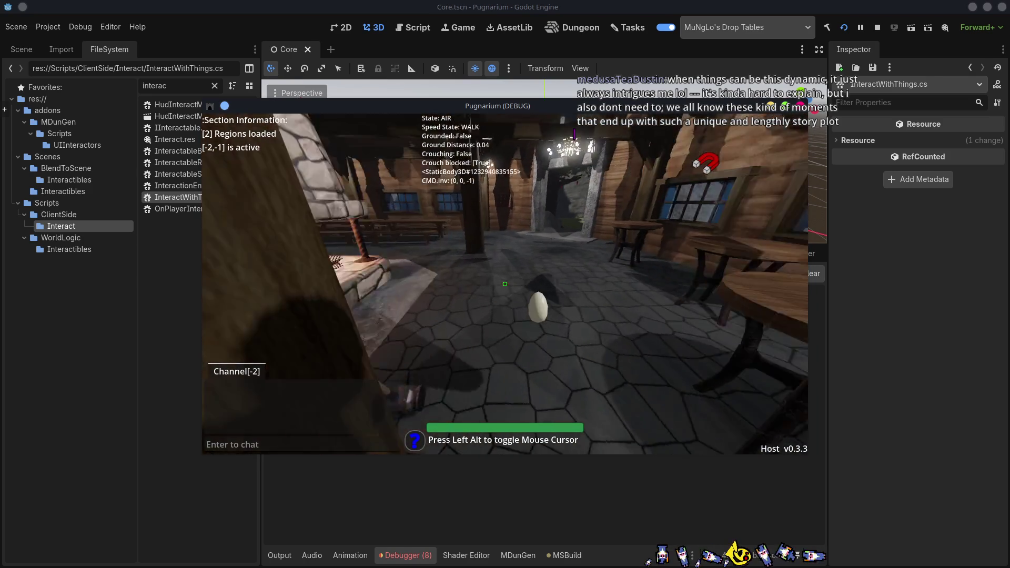
key(space)
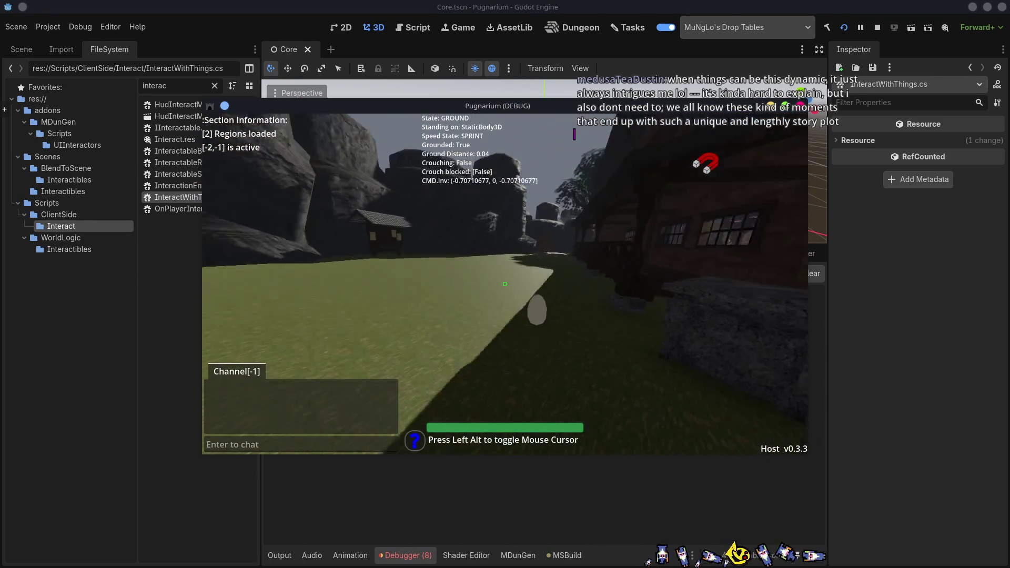
key(d)
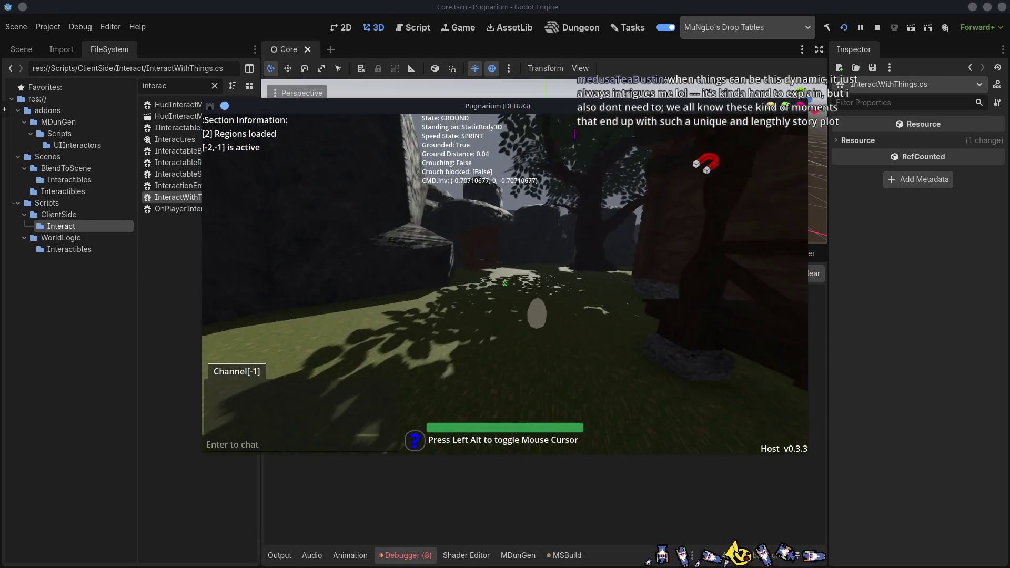
key(w)
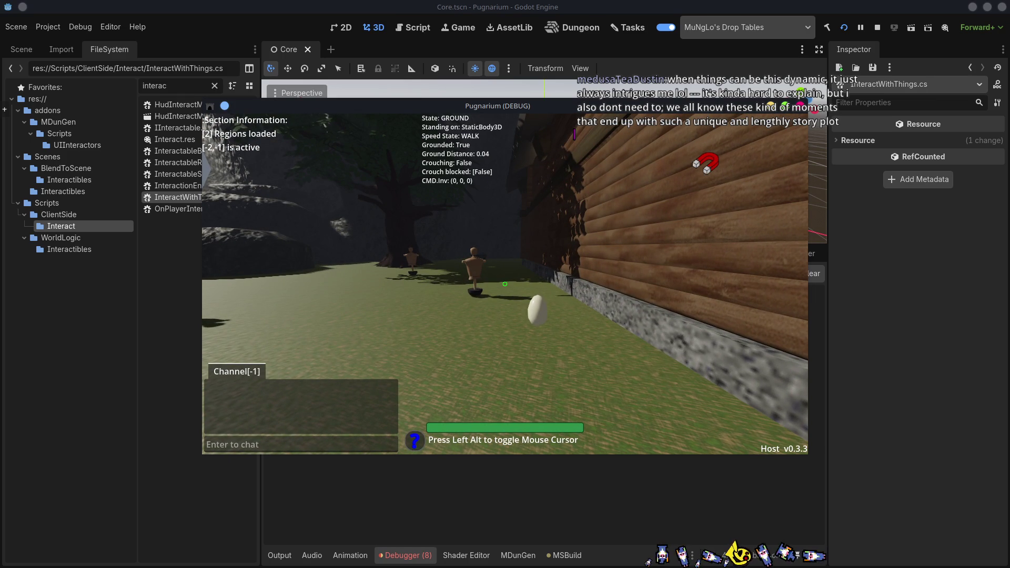
Back away from the wall, then walk and jump past the training dummies to the dark table
key(s)
key(space)
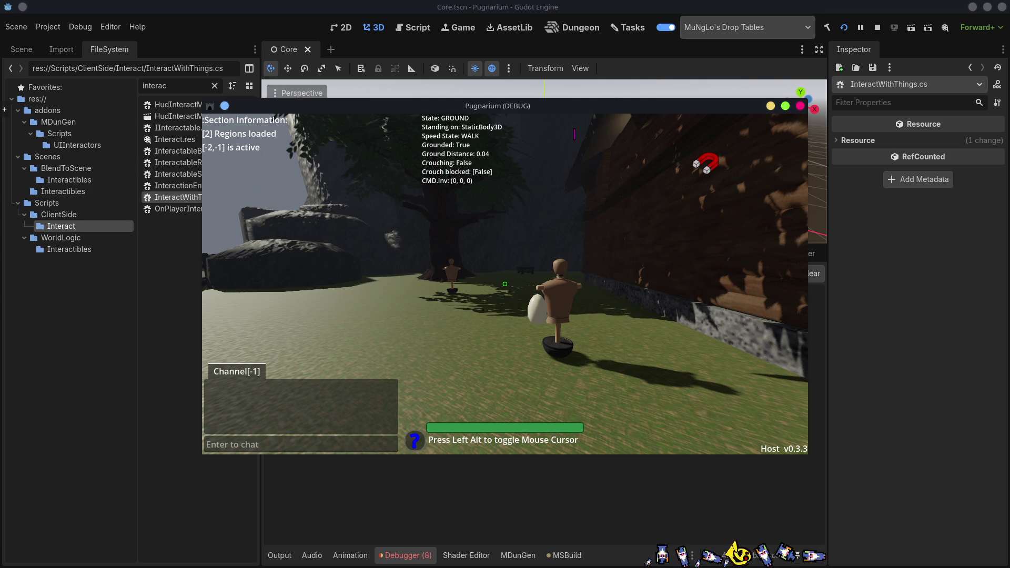
key(w+d)
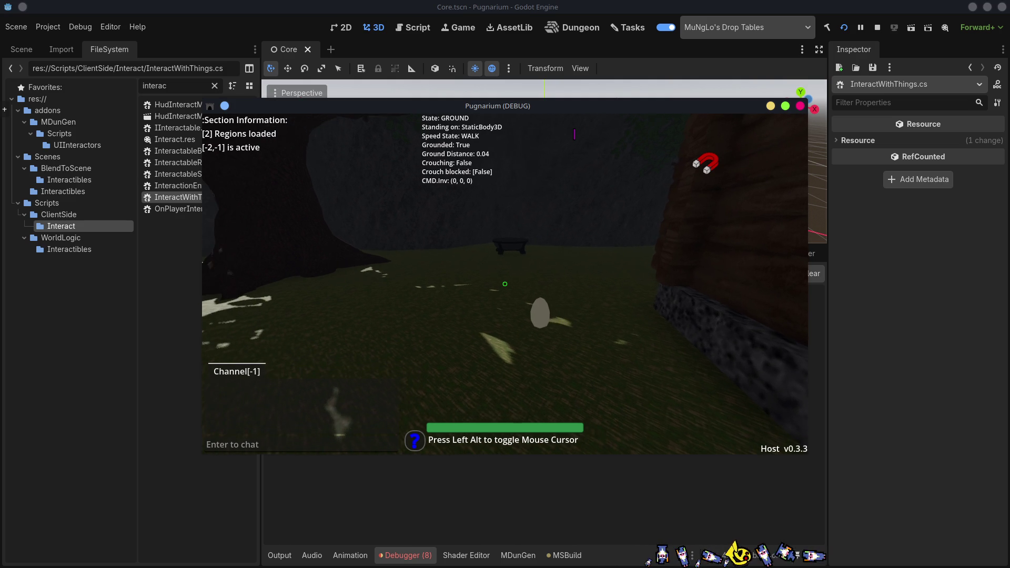
key(w)
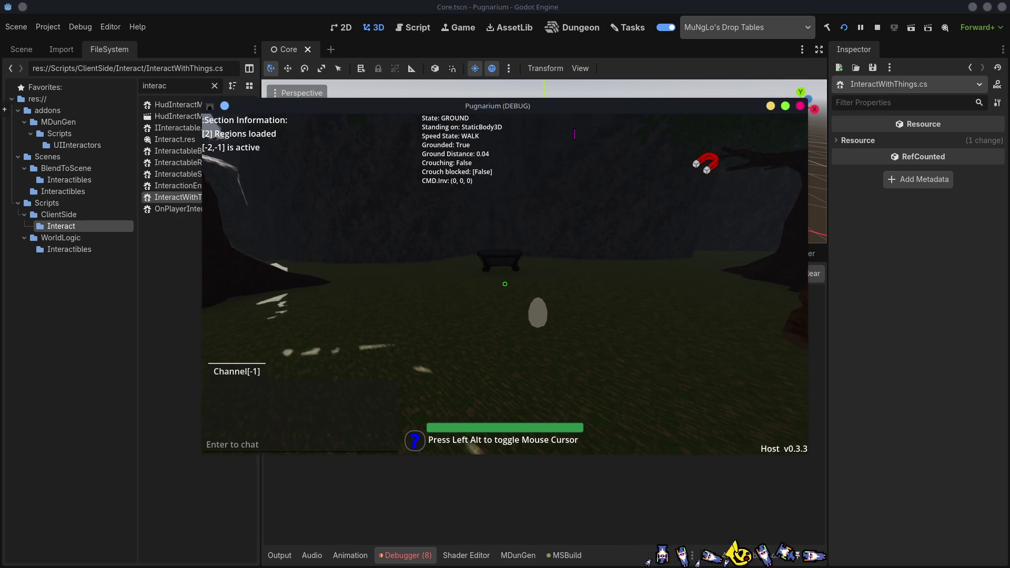
key(space)
key(w)
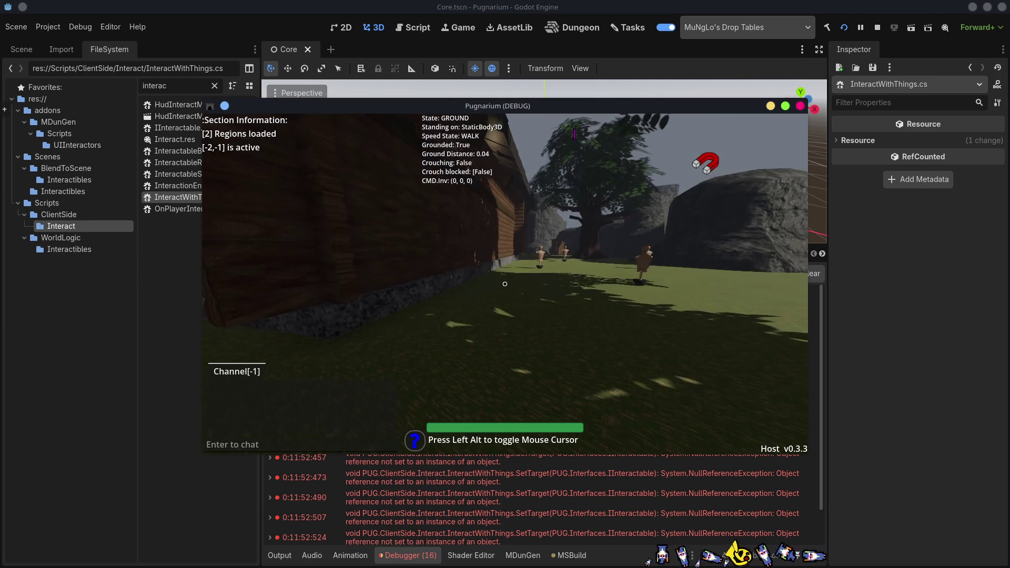
key(w)
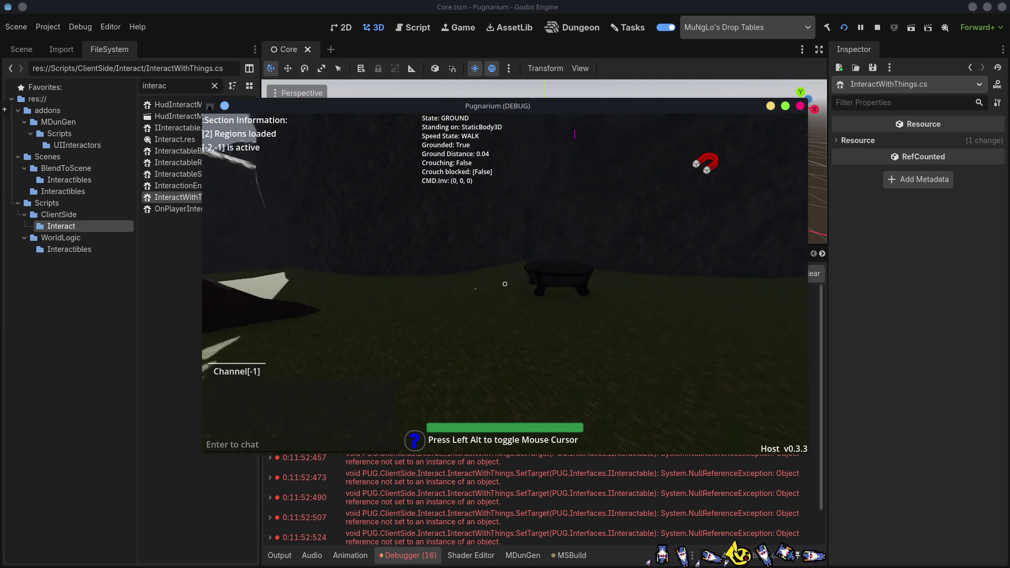
At the round table, open the inventory to read the Egg card, then close it
key(w)
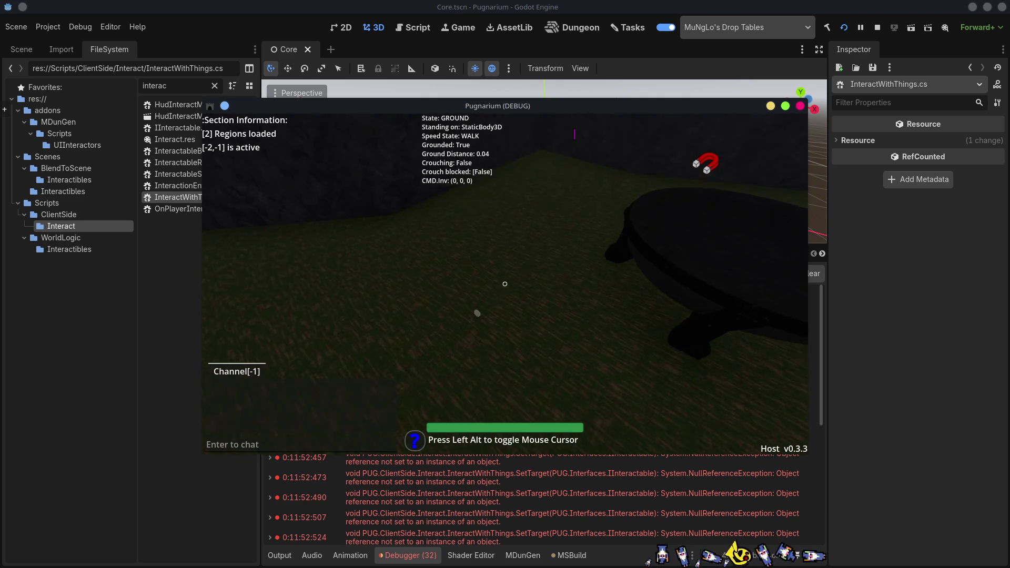
mouse_move(505, 284)
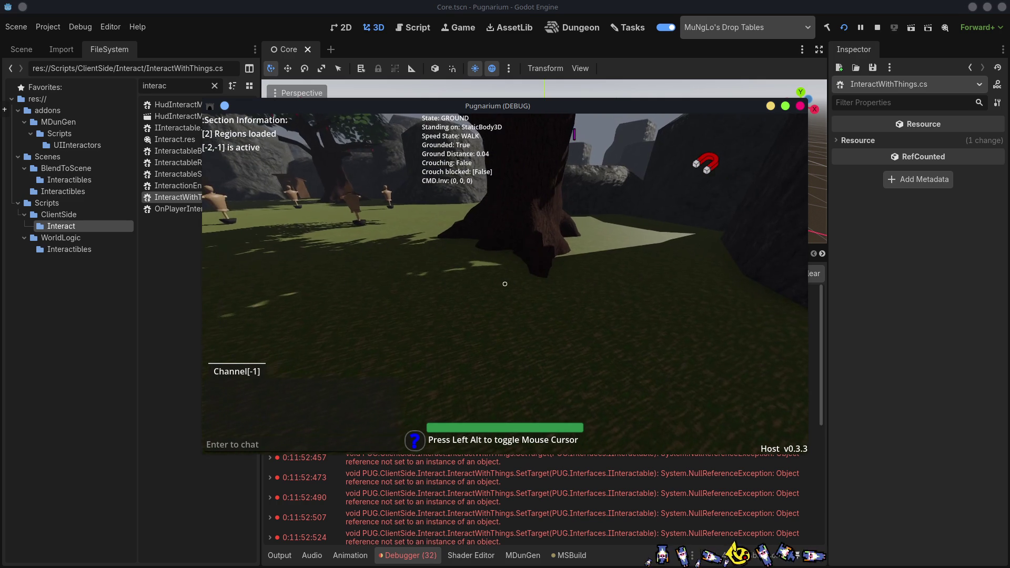
key(i)
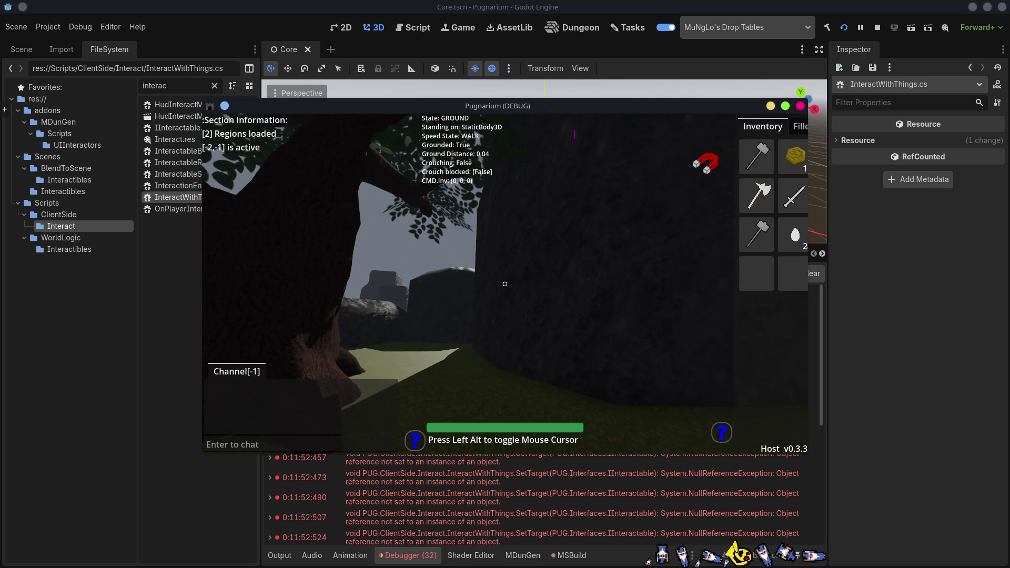
mouse_move(673, 248)
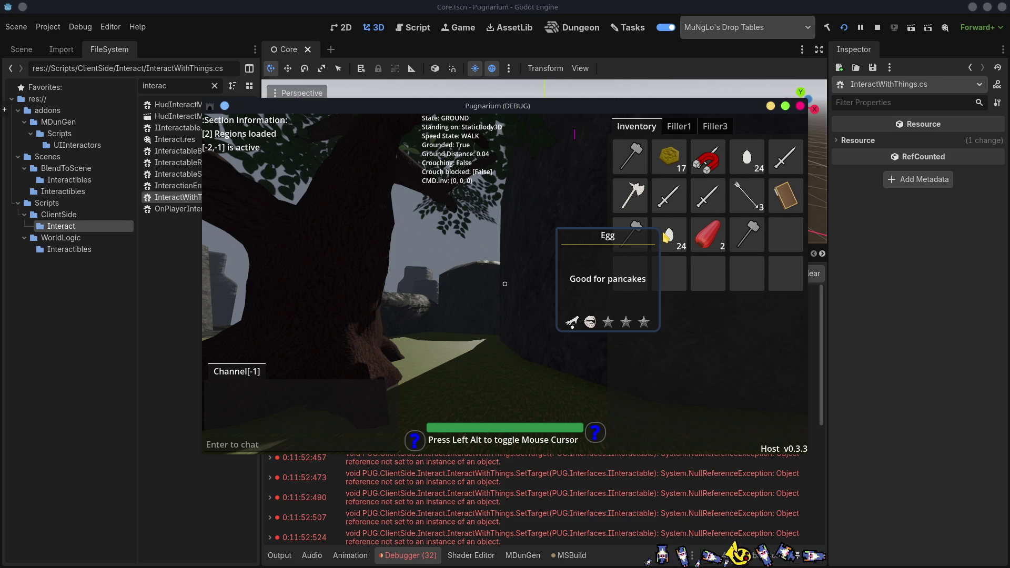
key(Tab)
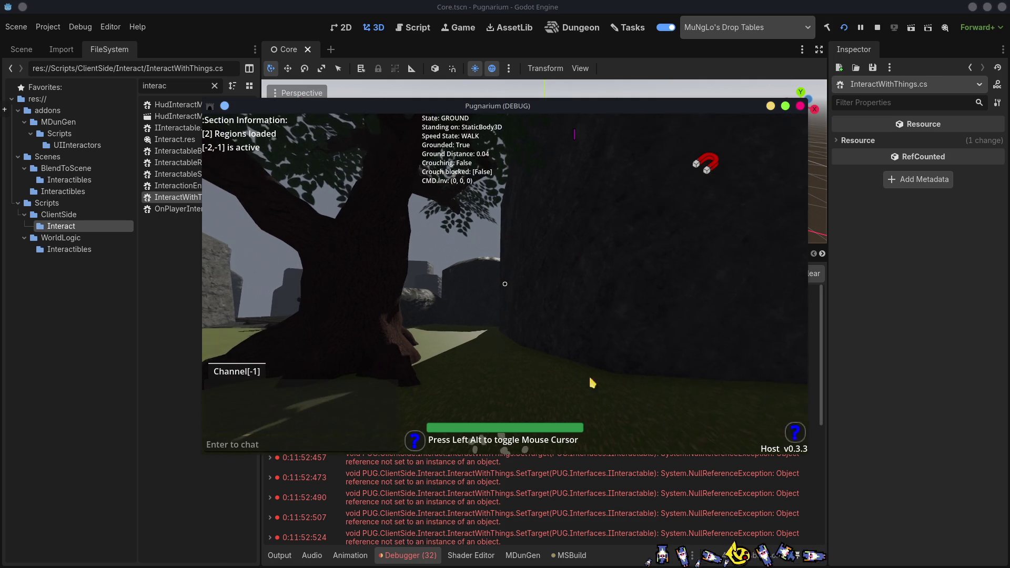
Crouch, pick up a stone, and head across the field toward the mannequins
key(ctrl)
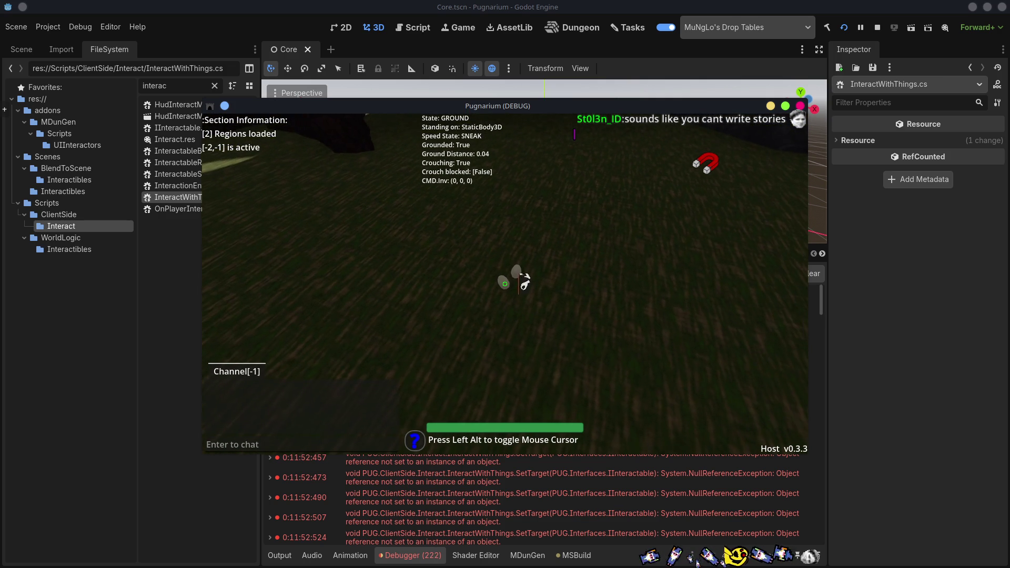
key(e)
key(w)
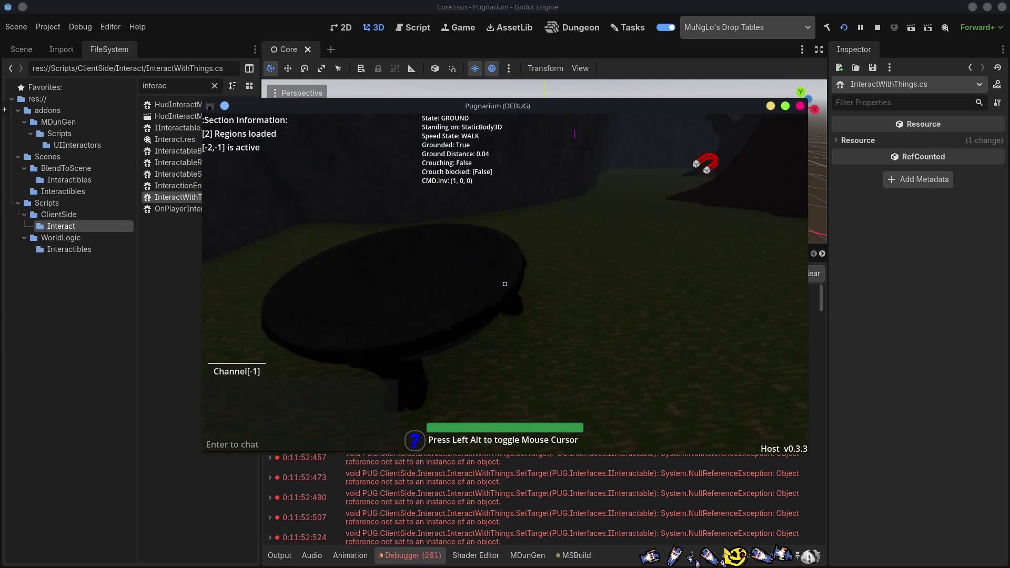
key(w)
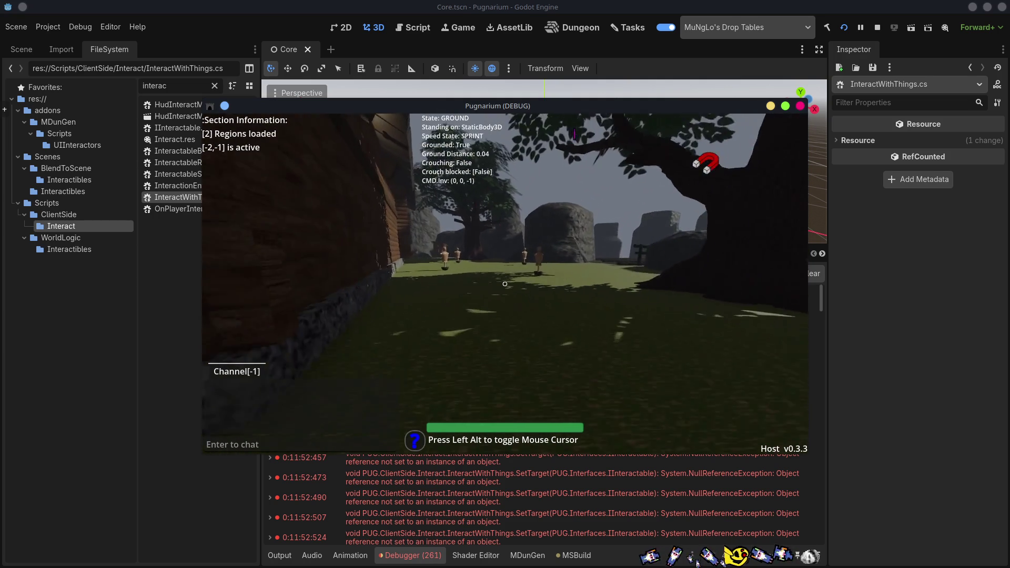
key(space)
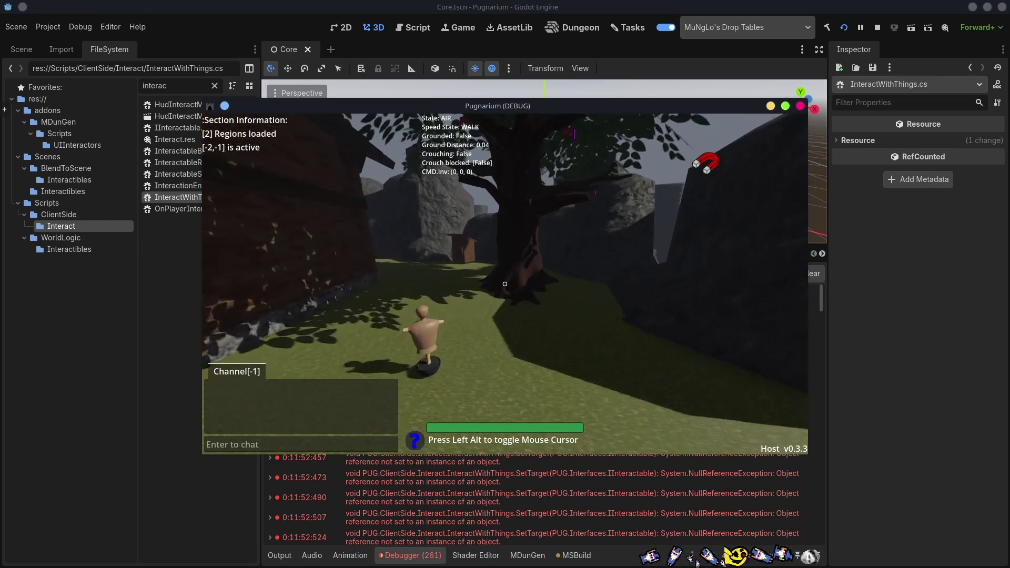
Sprint and jump past the wooden wall and large tree up to the dark table
key(w)
key(d)
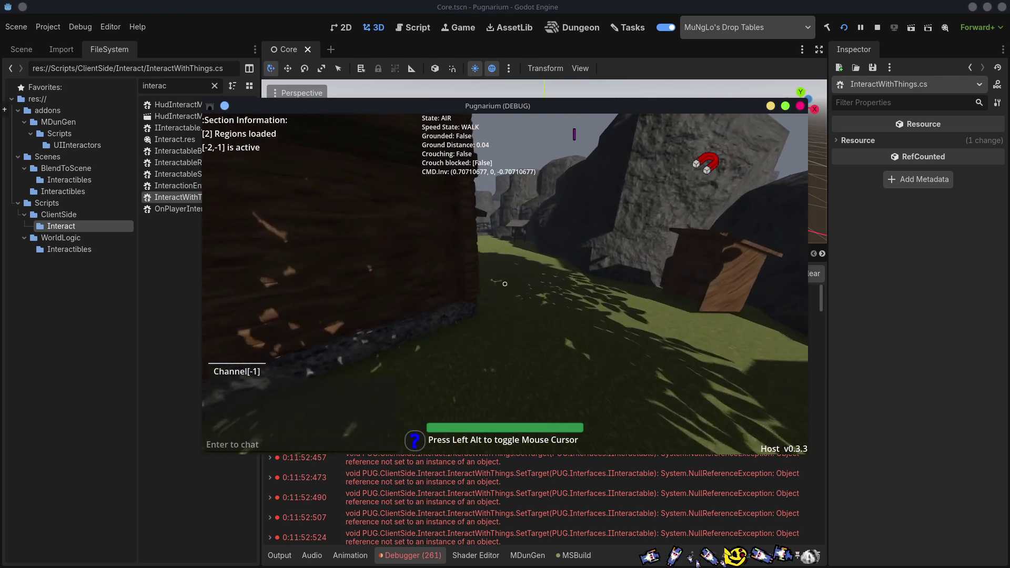
key(w)
key(space)
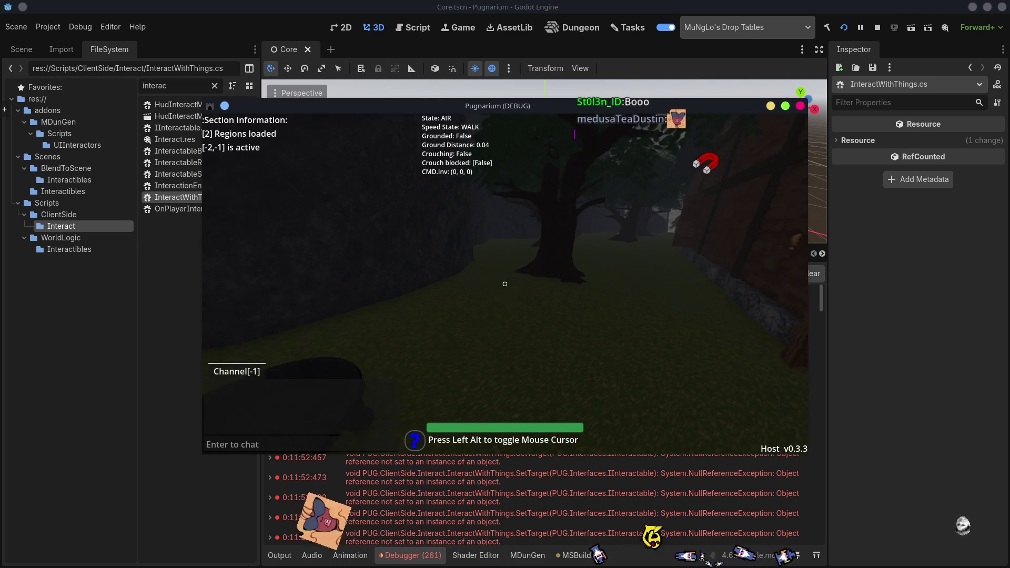
key(space)
key(w)
key(d)
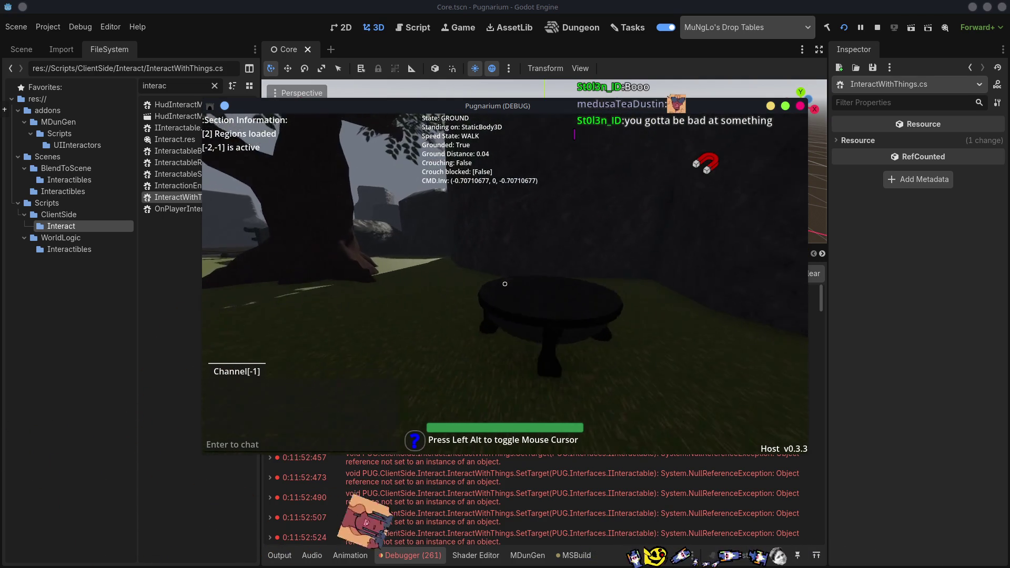
key(a)
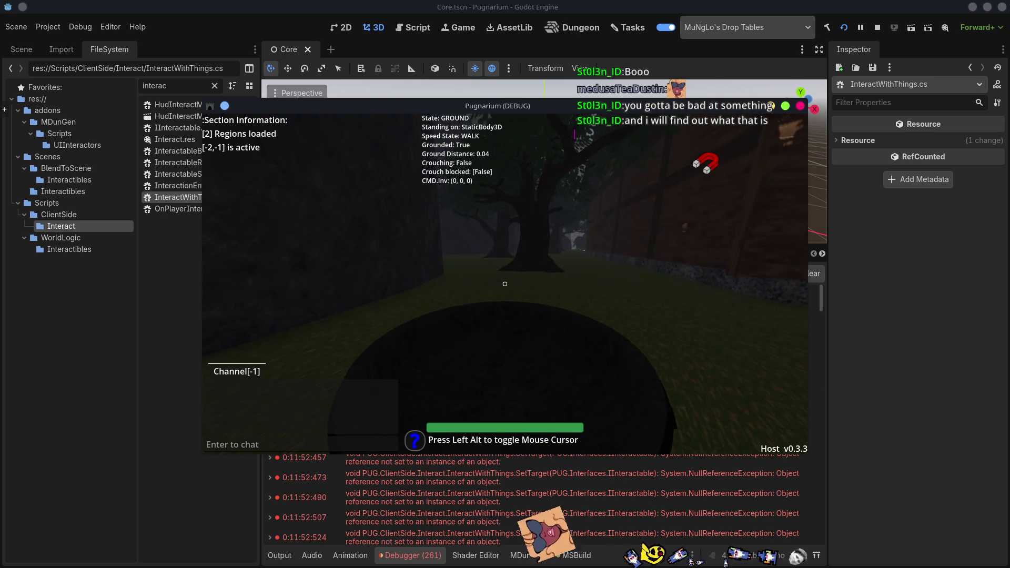
key(w)
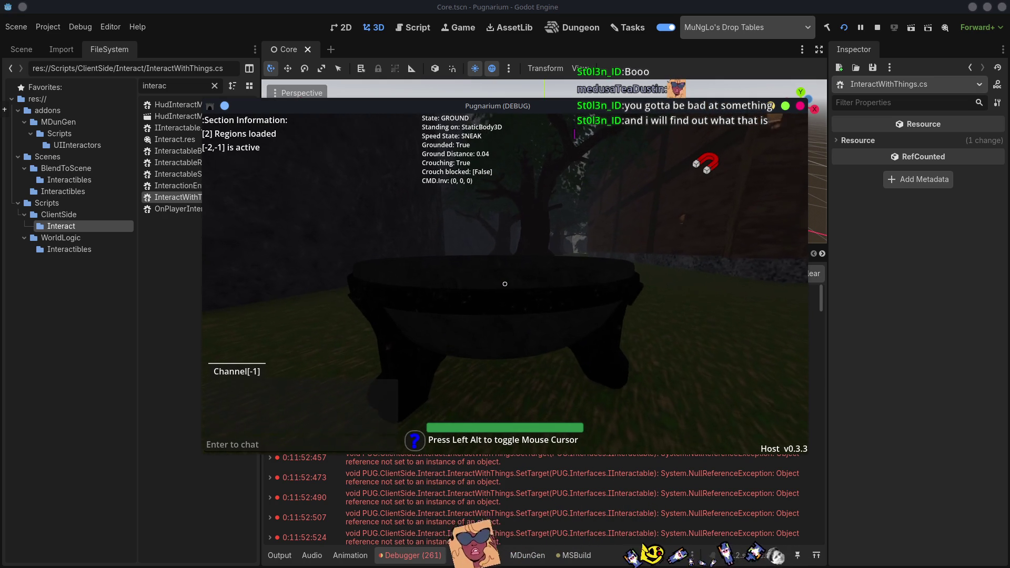
Drop two eggs from the inventory into the world, then move the game window up-left
key(Tab)
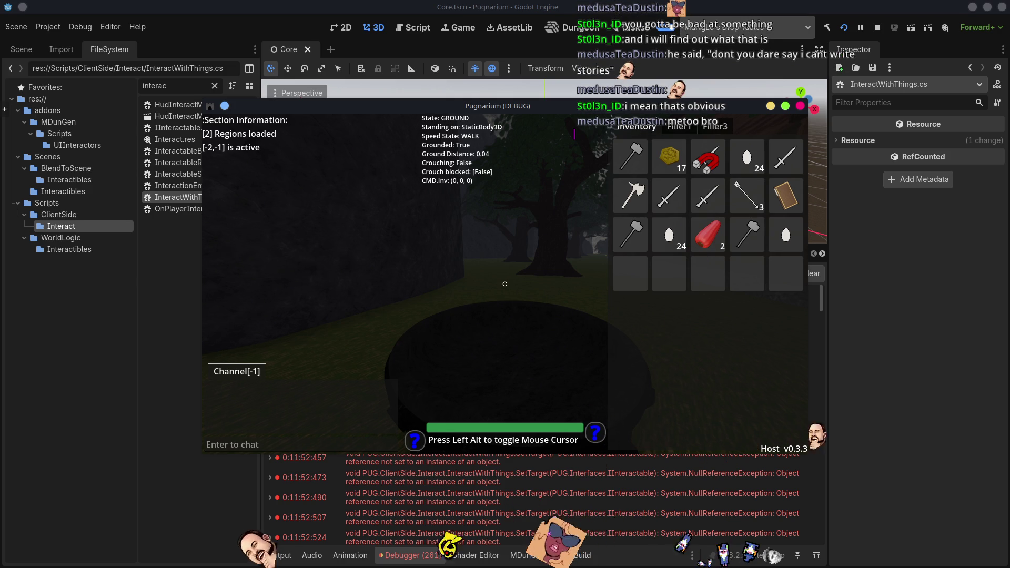
key(alt)
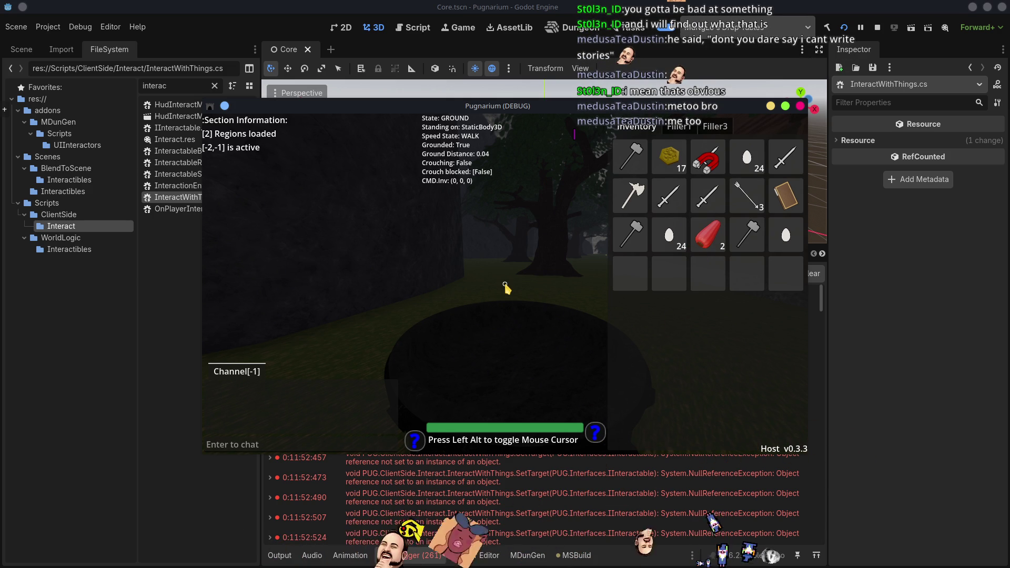
mouse_move(789, 238)
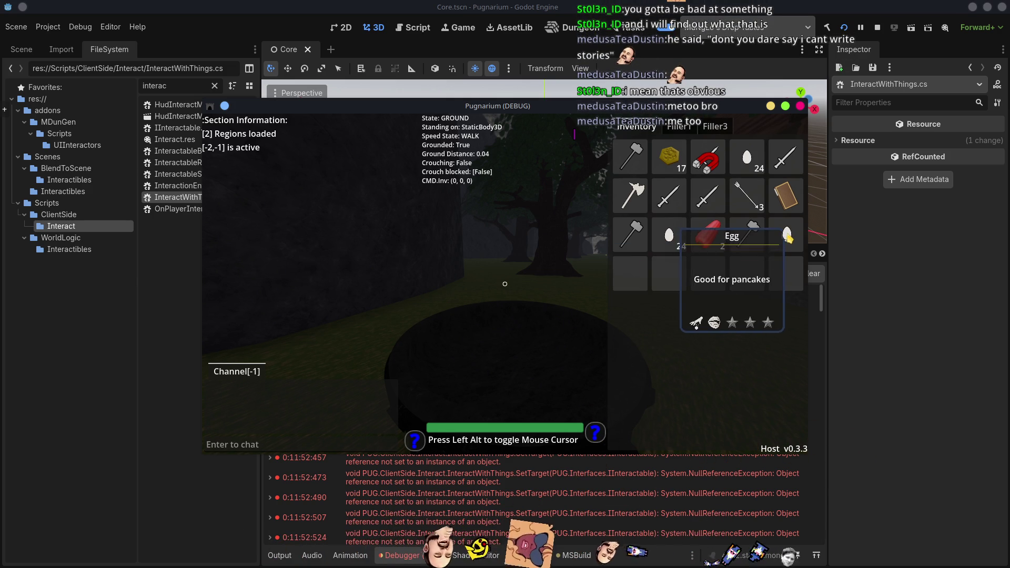
drag(789, 238, 530, 257)
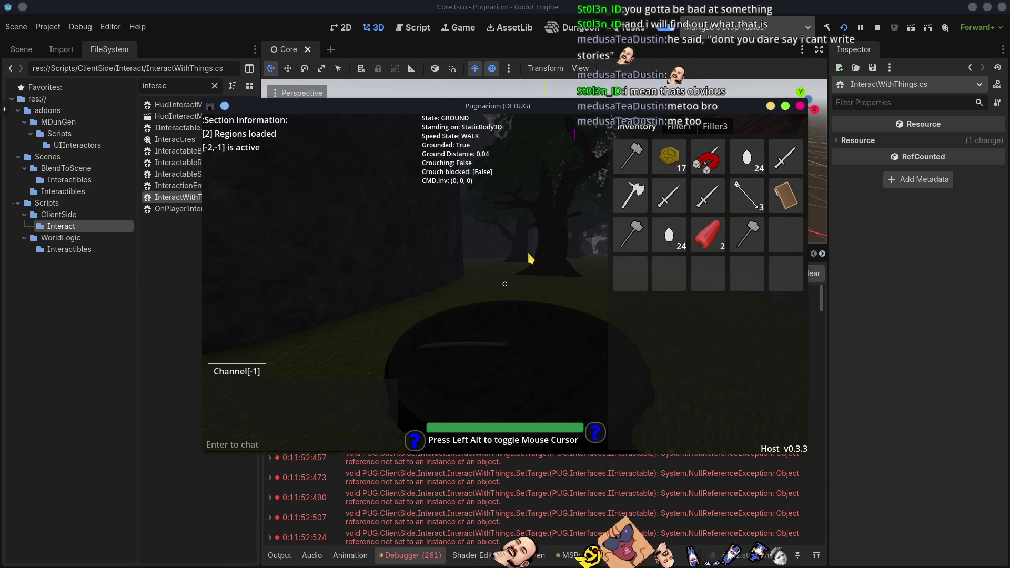
key(alt)
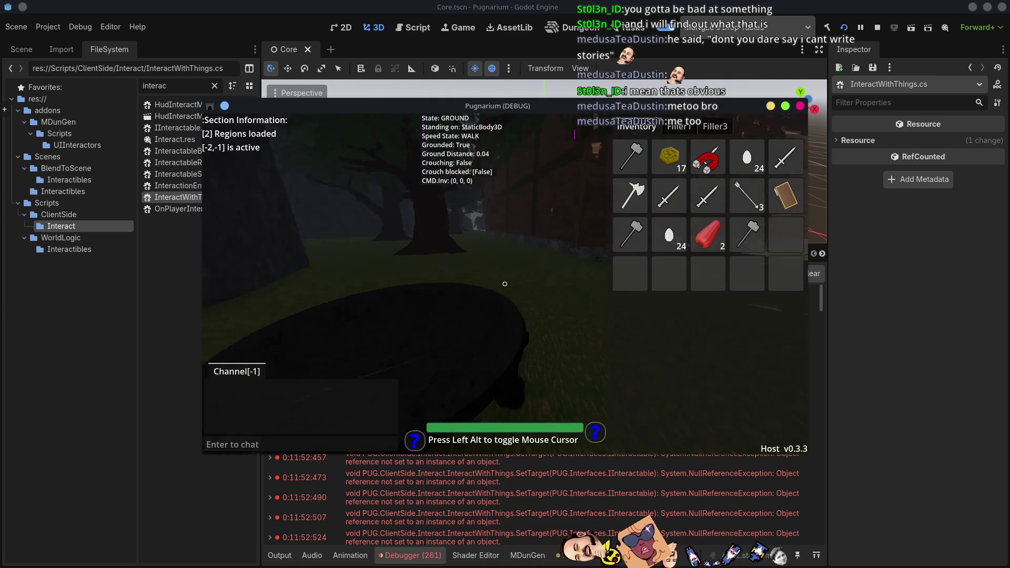
key(alt)
mouse_move(669, 236)
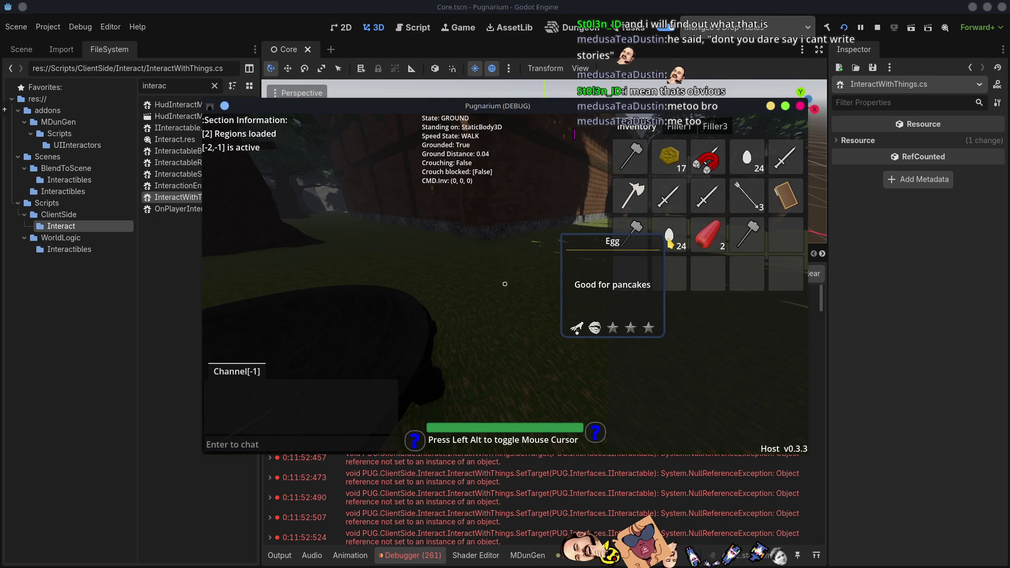
drag(669, 235, 504, 315)
key(alt)
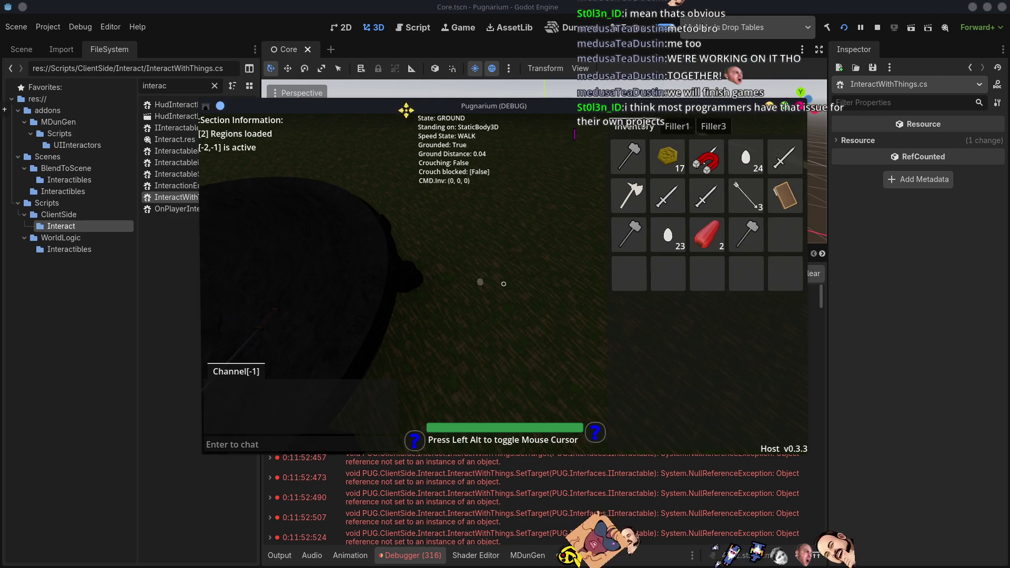
drag(538, 110, 408, 87)
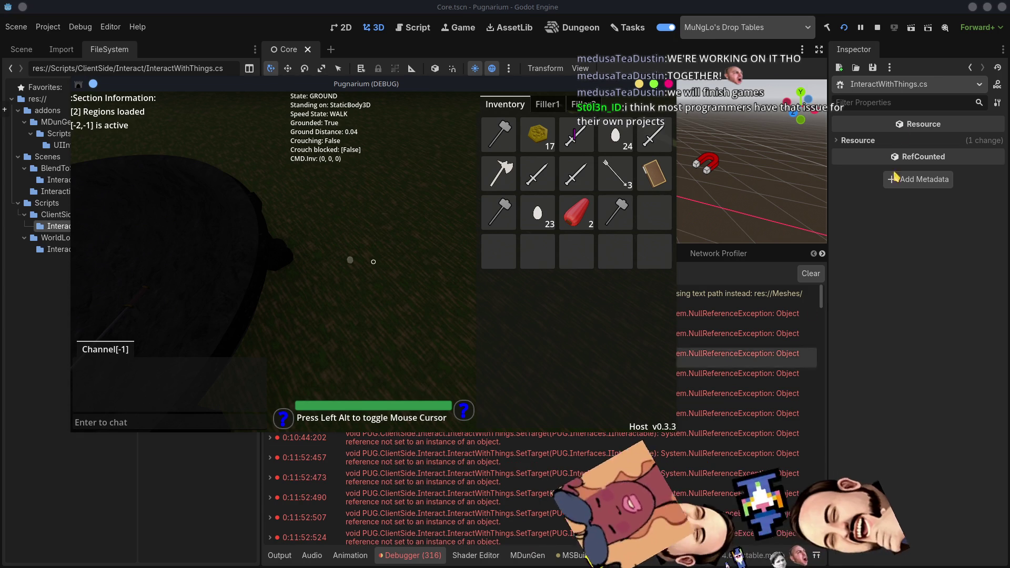
Bring the Godot editor forward to show the Errors tab's 316 SetTarget NullReferenceExceptions
click(868, 233)
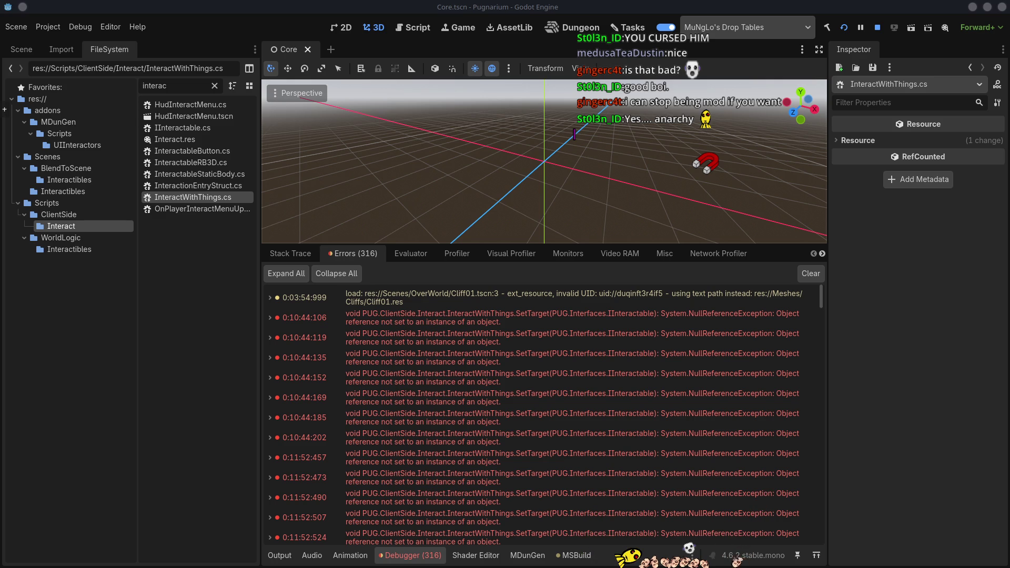
click(209, 438)
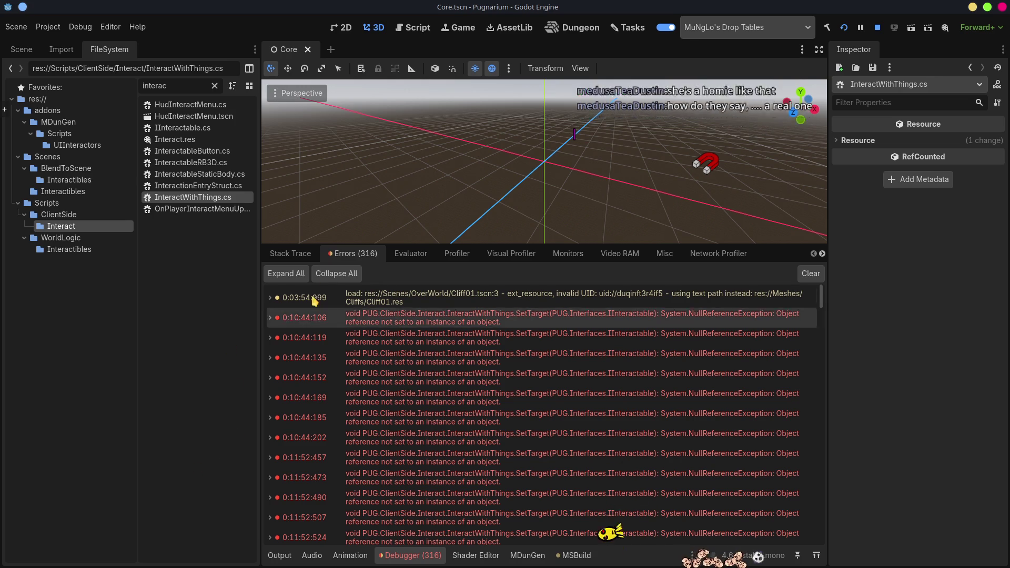
mouse_move(283, 151)
mouse_down()
mouse_move(322, 253)
mouse_move(863, 143)
mouse_move(304, 123)
mouse_move(465, 159)
mouse_move(341, 125)
mouse_up()
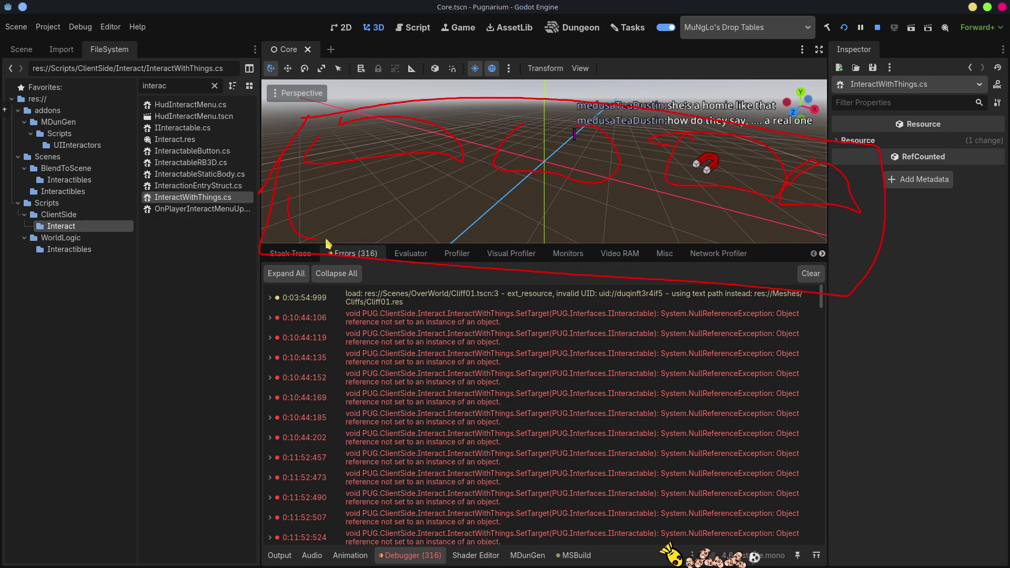
drag(298, 238, 286, 184)
mouse_move(249, 270)
mouse_down()
mouse_move(322, 497)
mouse_move(813, 297)
mouse_up()
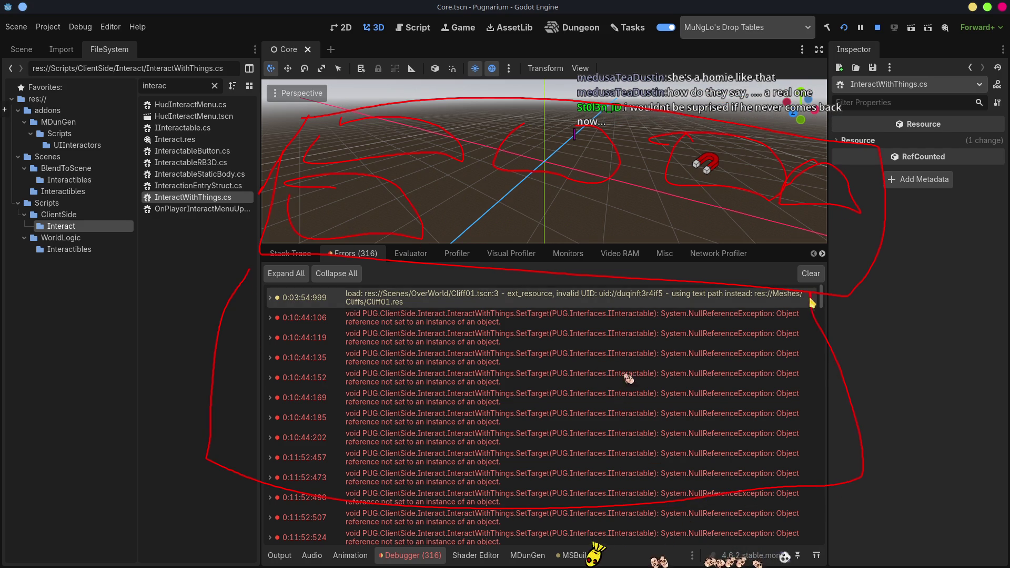
mouse_move(267, 277)
mouse_down()
mouse_move(379, 337)
mouse_move(522, 368)
mouse_move(422, 294)
mouse_move(489, 341)
mouse_move(528, 318)
mouse_up()
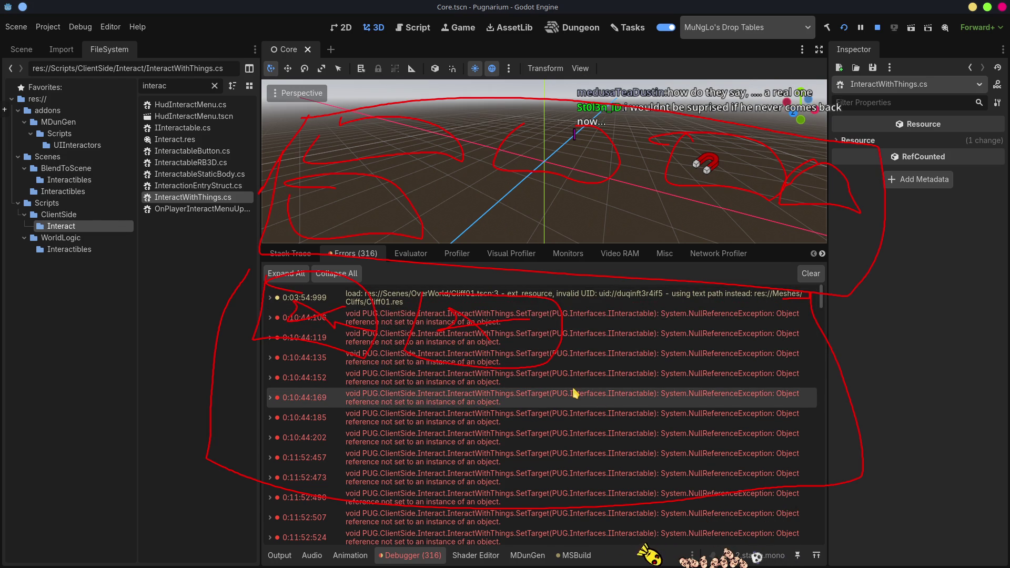
mouse_move(575, 393)
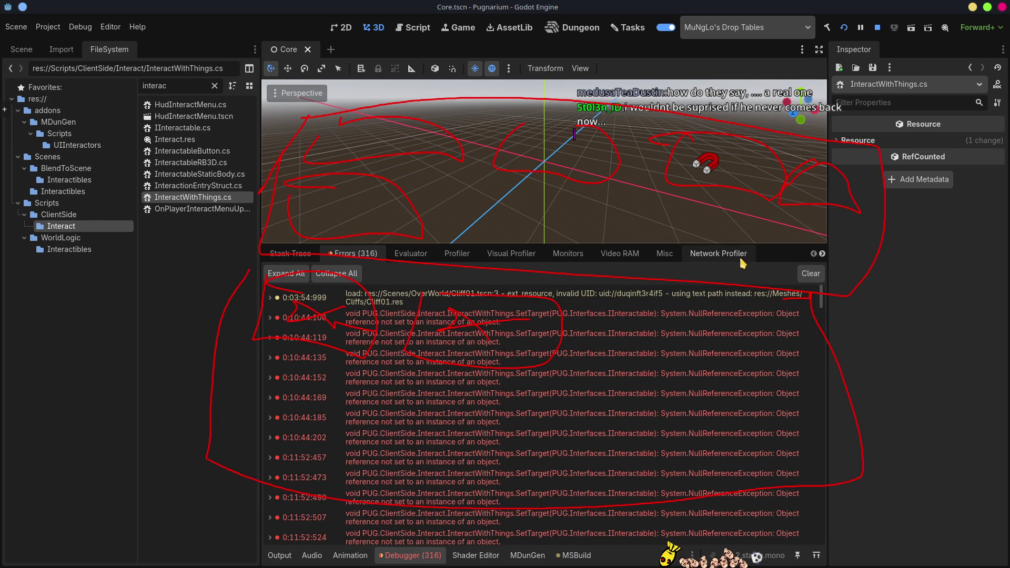
mouse_move(776, 318)
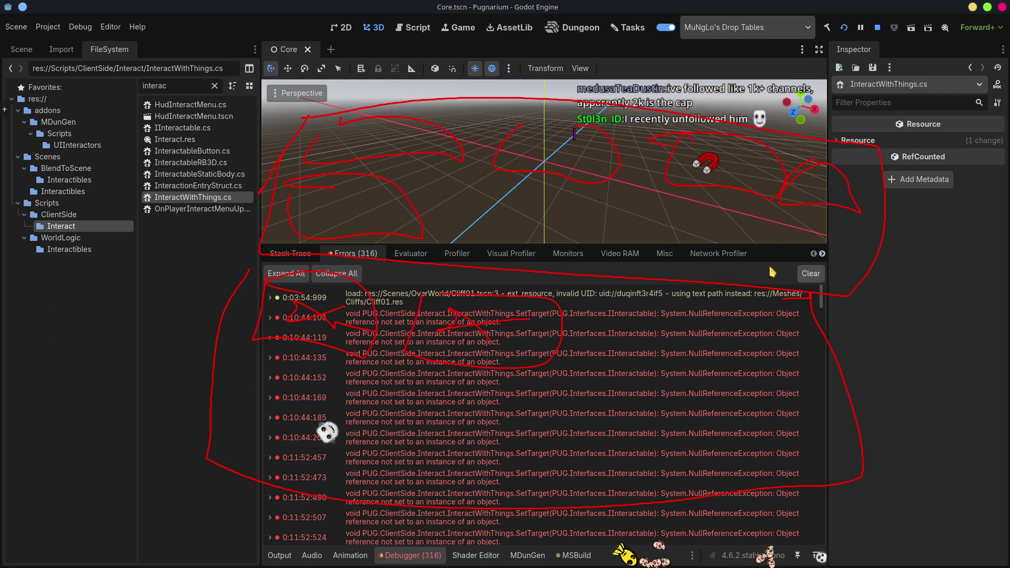
mouse_move(514, 232)
mouse_down()
mouse_move(559, 241)
mouse_move(684, 232)
mouse_move(798, 251)
mouse_up()
mouse_move(800, 316)
mouse_down()
mouse_move(295, 253)
mouse_move(474, 489)
mouse_move(819, 315)
mouse_move(244, 362)
mouse_up()
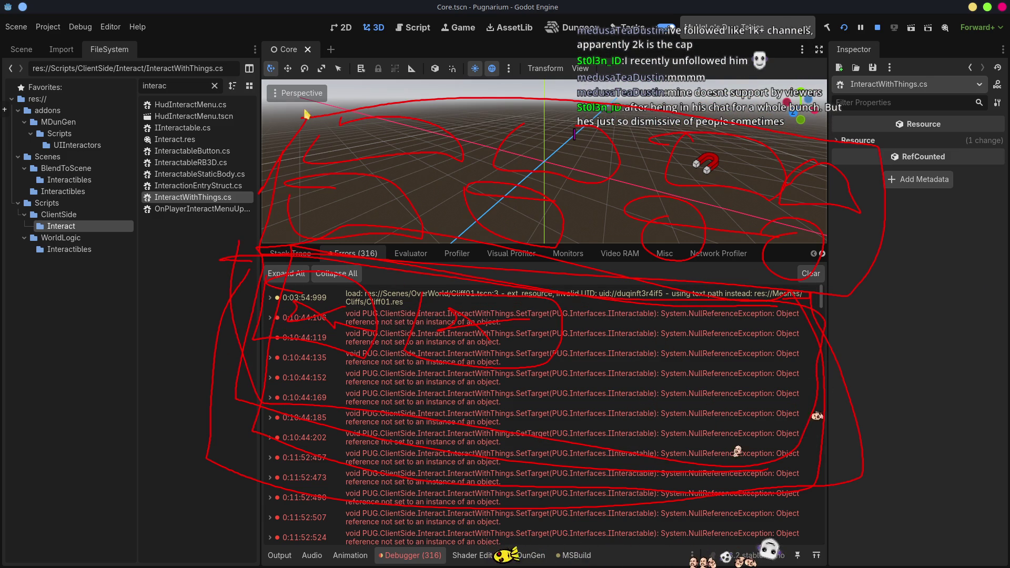
mouse_move(889, 300)
mouse_down()
mouse_move(432, 93)
mouse_move(273, 105)
mouse_up()
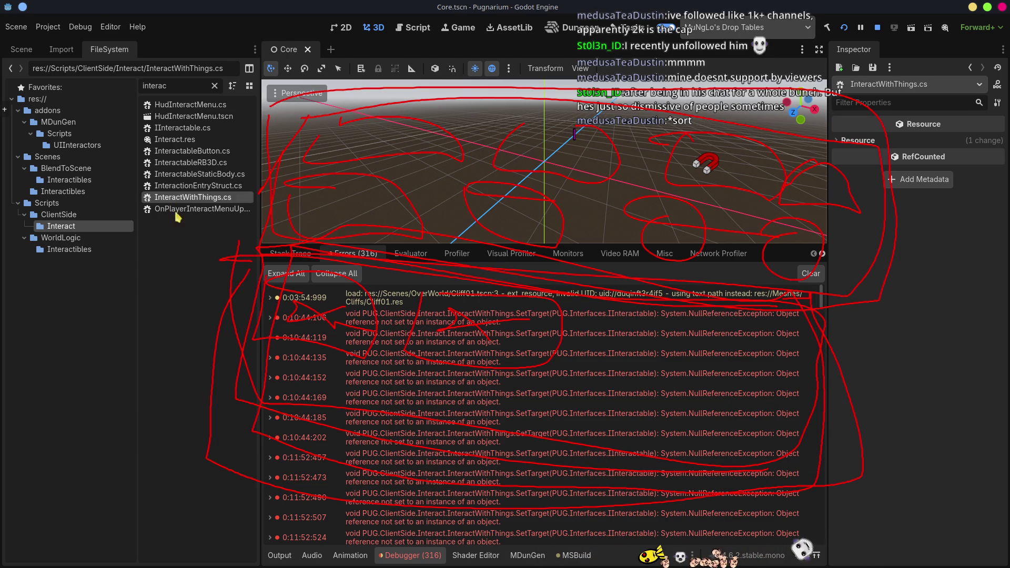
key(shift+F9)
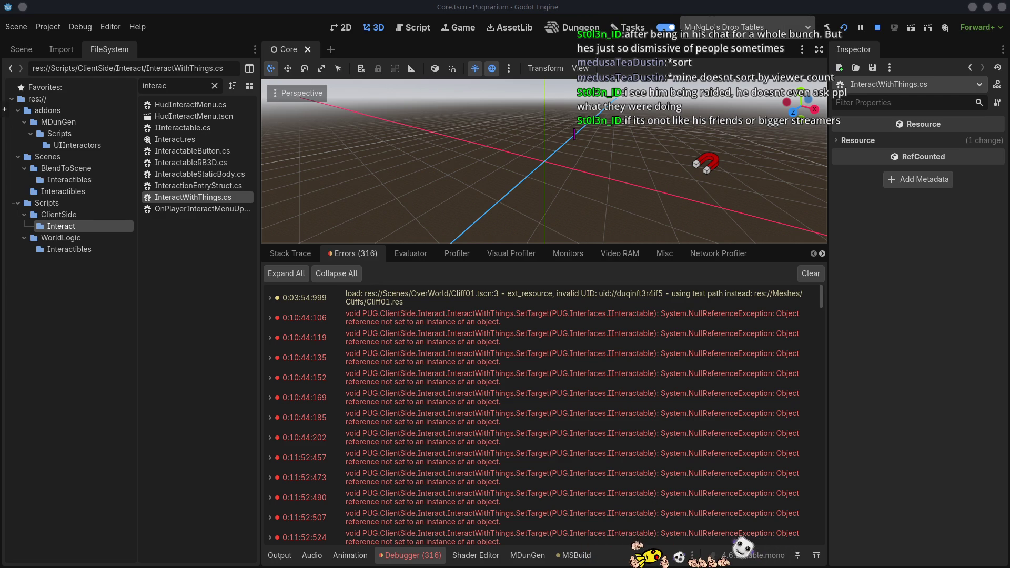
key(alt+Tab)
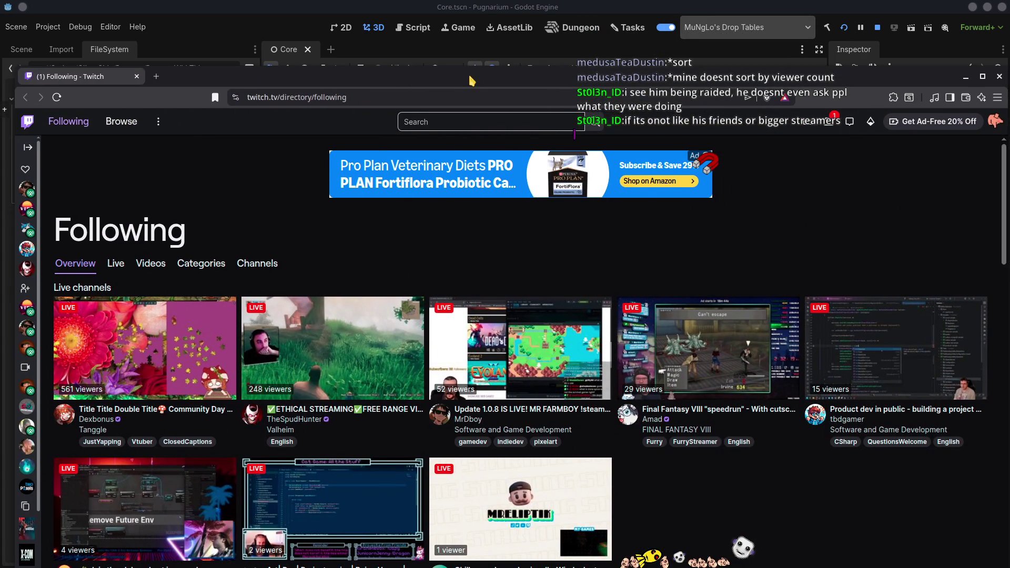
Maximize the Twitch Following page and browse the live Software and Game Development channels and recommendations
double_click(471, 80)
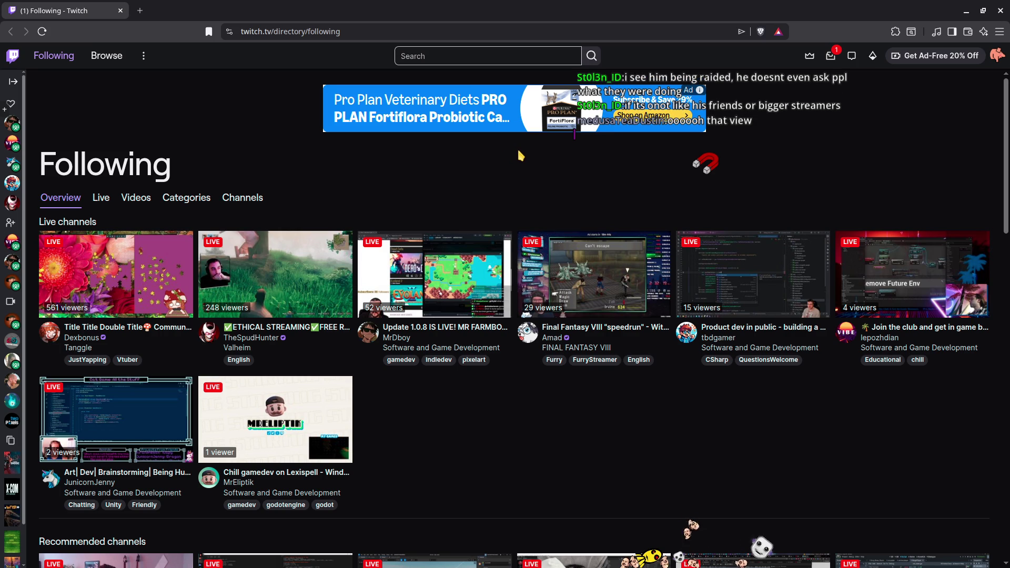
scroll(654, 408, down, 2)
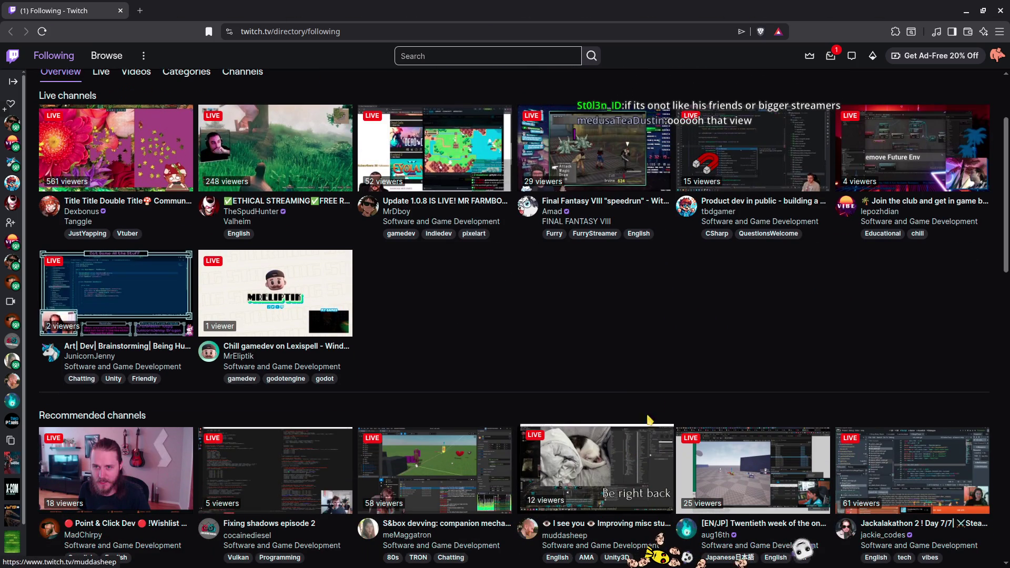
scroll(632, 451, up, 1)
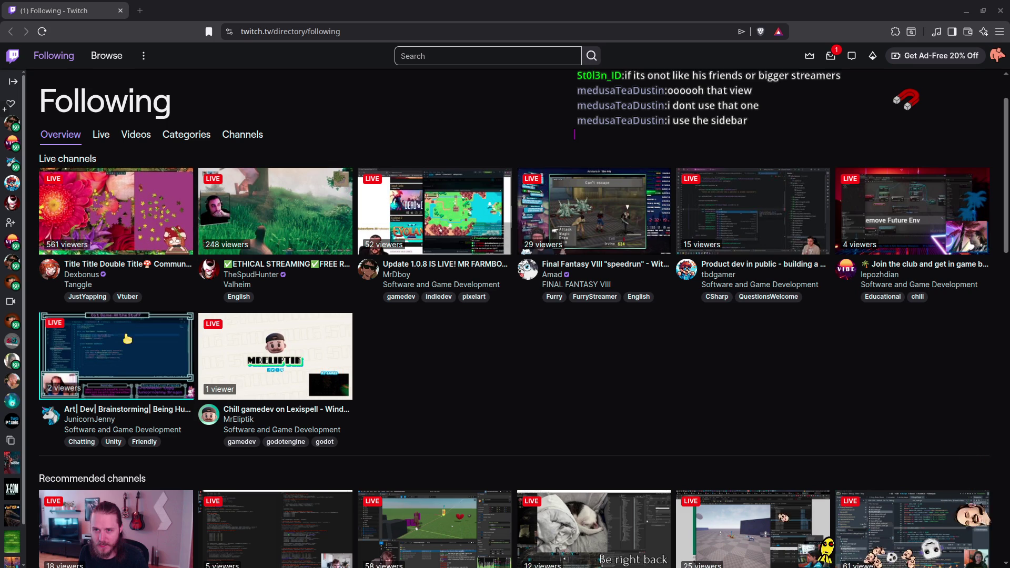
scroll(228, 423, down, 2)
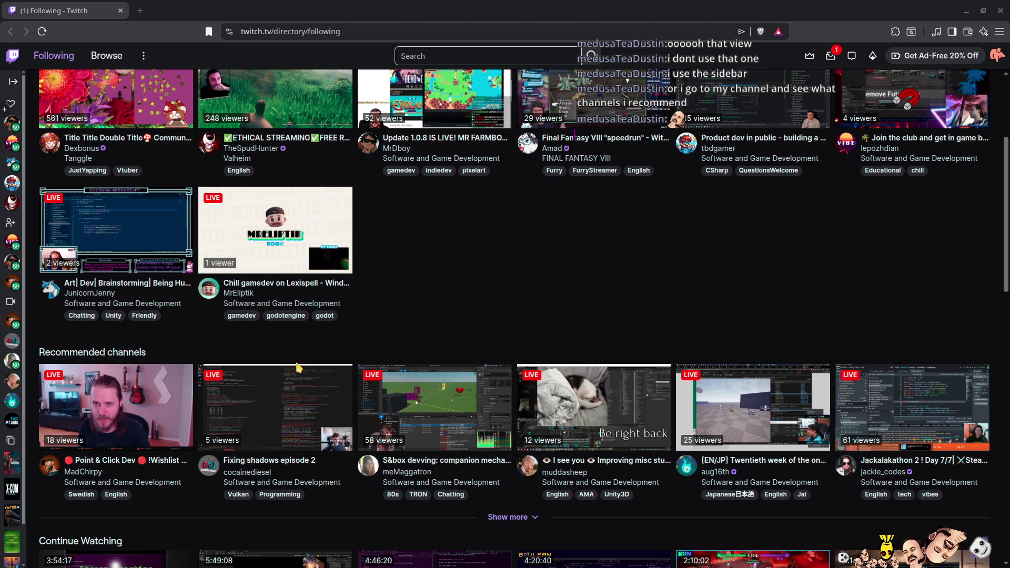
scroll(299, 357, up, 3)
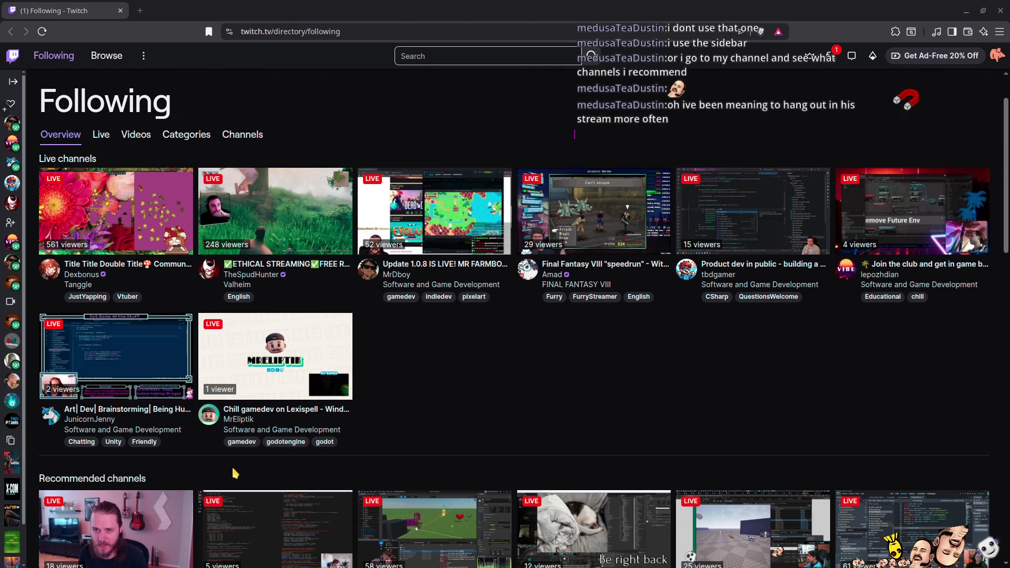
scroll(258, 458, down, 1)
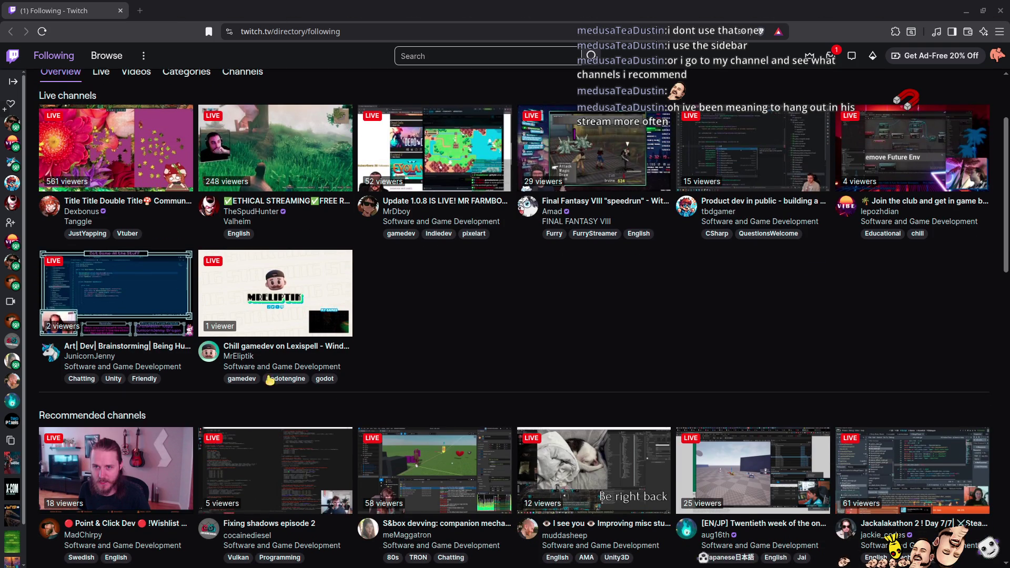